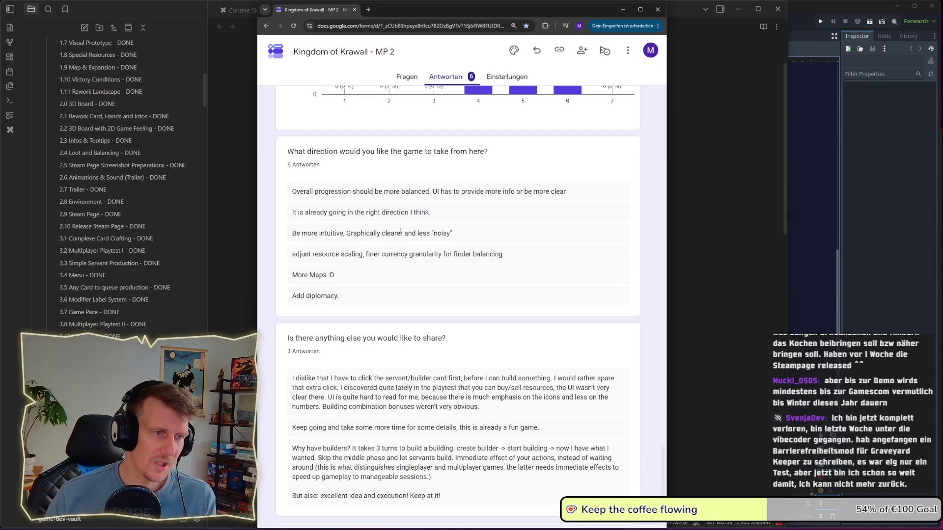
# Step: Highlight the survey answers on the game's direction, progression balance and intuitive graphics while reading
pyautogui.moveTo(512, 159); pyautogui.dragTo(290, 150)
pyautogui.moveTo(578, 194); pyautogui.dragTo(280, 190)
pyautogui.moveTo(466, 215); pyautogui.dragTo(282, 217)
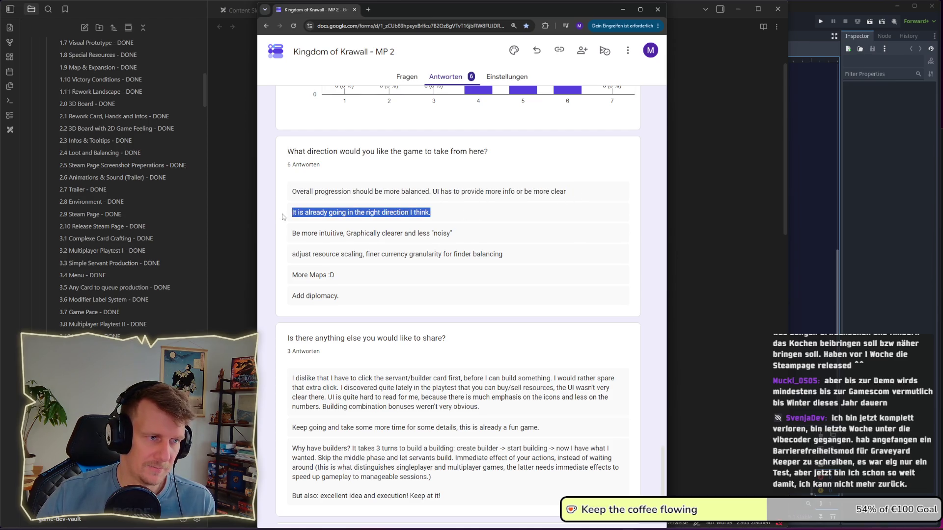
pyautogui.moveTo(462, 237); pyautogui.dragTo(283, 236)
pyautogui.click(314, 236)
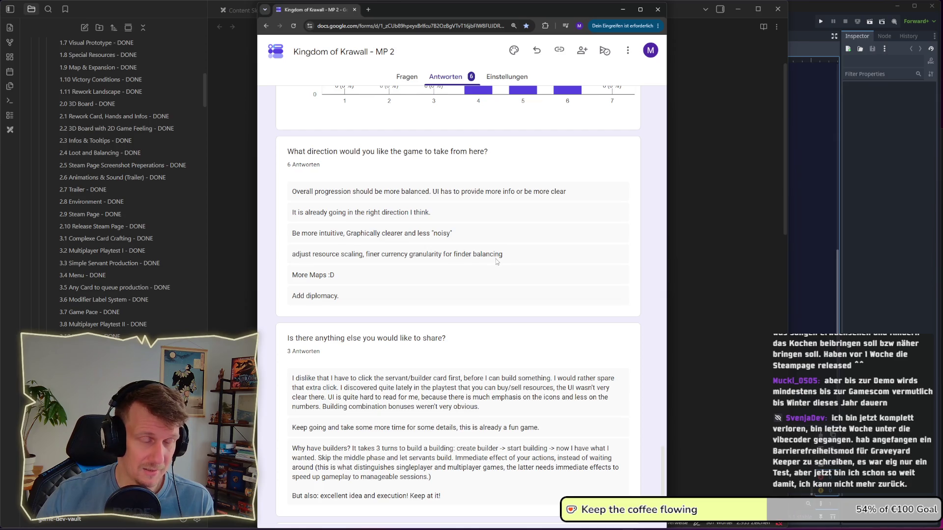
# Step: Highlight the progression-balance, resource-scaling, 'More Maps :D' and 'Add diplomacy.' answers while reading
pyautogui.moveTo(368, 255); pyautogui.dragTo(473, 255)
pyautogui.moveTo(299, 192); pyautogui.dragTo(383, 191)
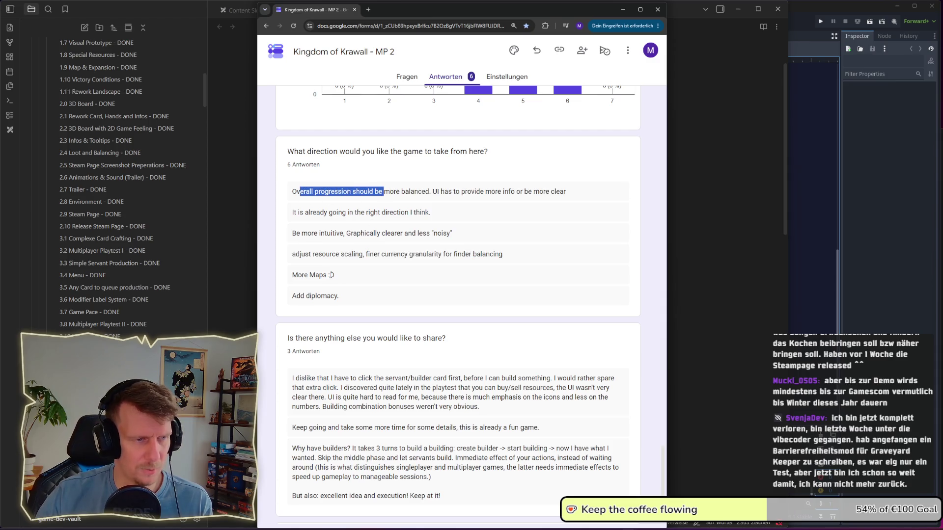
pyautogui.moveTo(293, 254); pyautogui.dragTo(527, 260)
pyautogui.click(390, 281)
pyautogui.moveTo(357, 283); pyautogui.dragTo(277, 283)
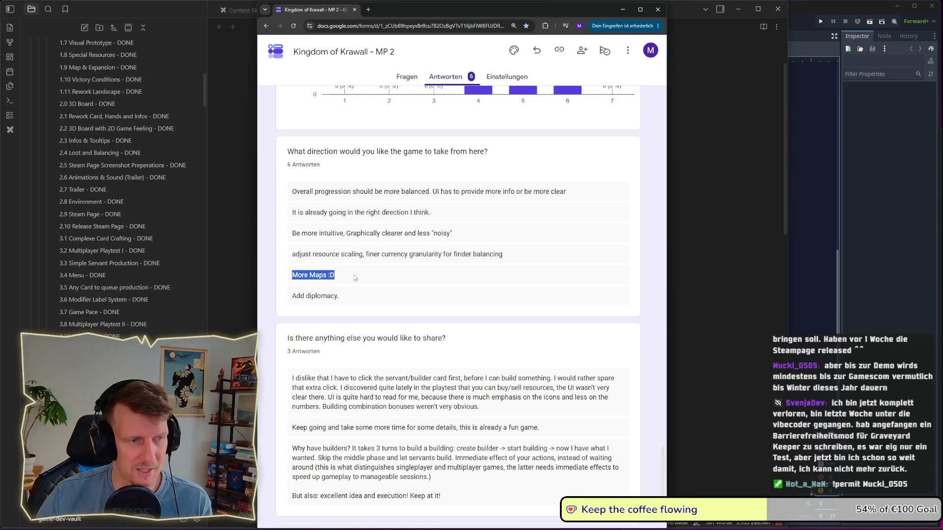
pyautogui.moveTo(357, 280); pyautogui.dragTo(280, 278)
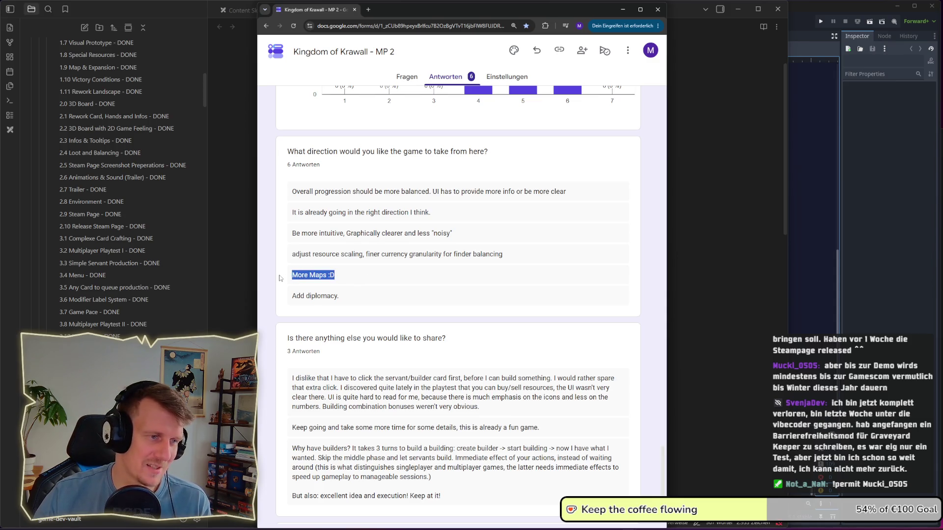
pyautogui.moveTo(365, 281); pyautogui.dragTo(286, 278)
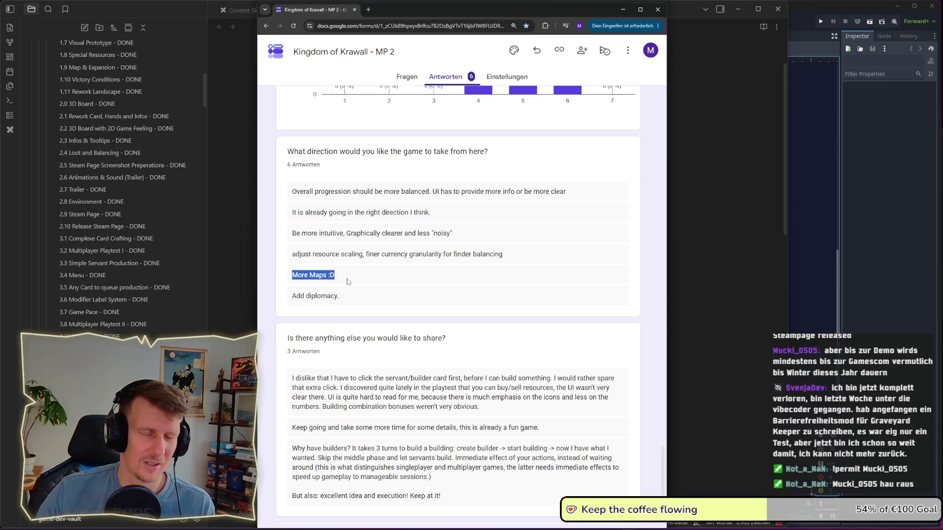
pyautogui.moveTo(347, 282); pyautogui.dragTo(283, 281)
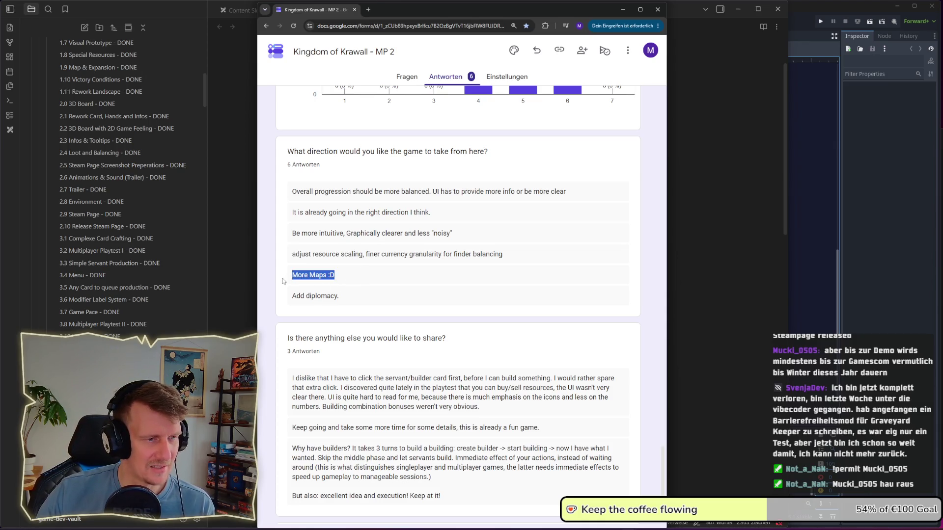
pyautogui.click(371, 284)
pyautogui.moveTo(368, 300); pyautogui.dragTo(286, 297)
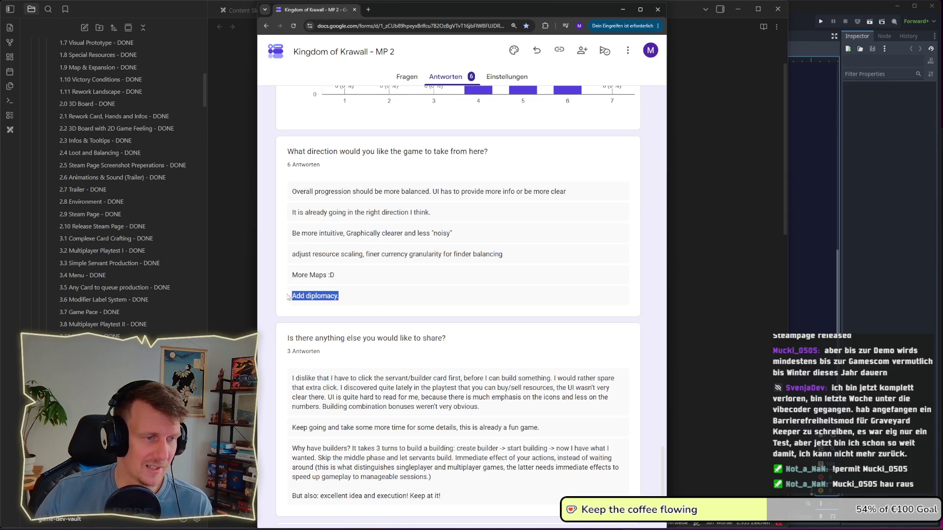
pyautogui.click(365, 297)
# Step: Dock the Flavour Fare Steam store page into the browser beside the survey responses
pyautogui.scroll(-2, 336, 285)
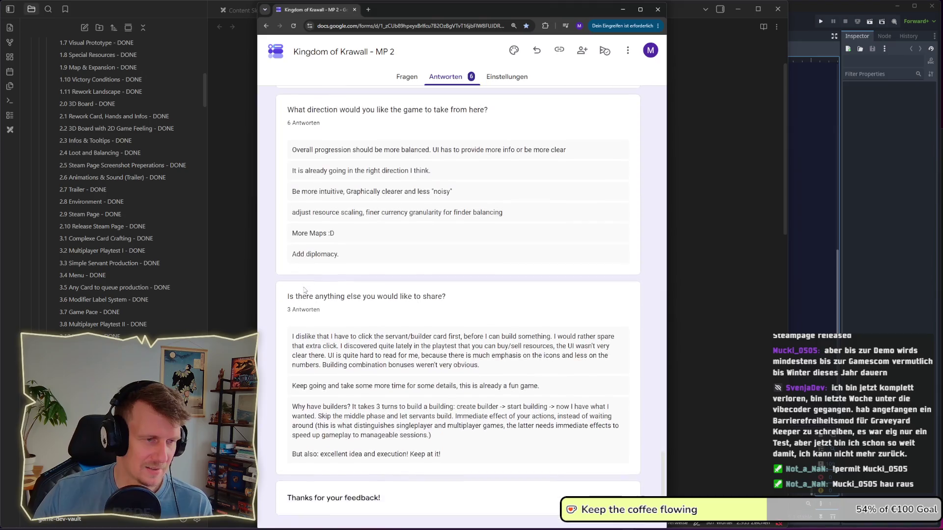
pyautogui.moveTo(347, 227); pyautogui.dragTo(287, 227)
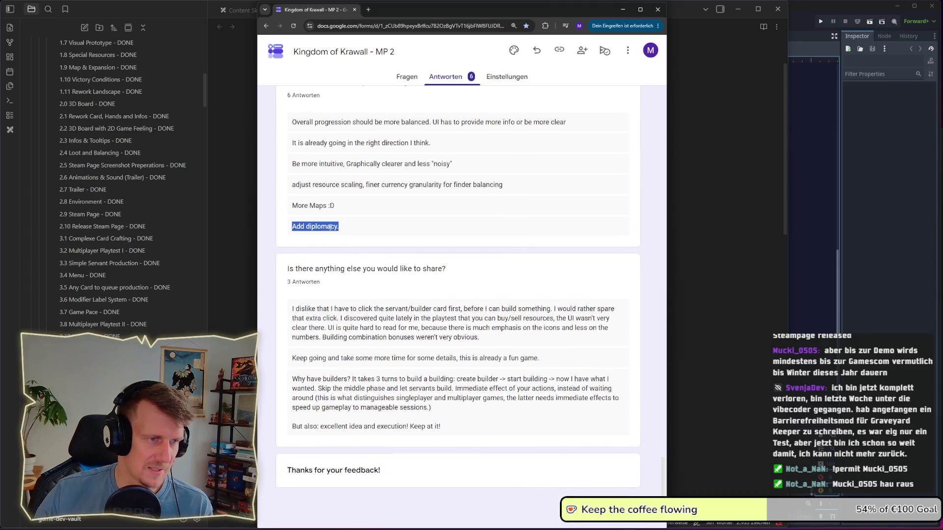
pyautogui.scroll(3, 332, 264)
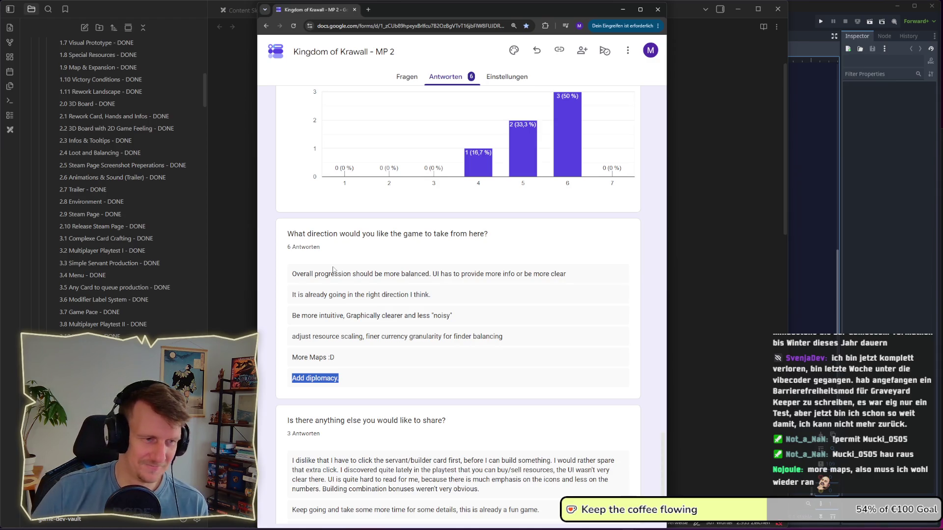
pyautogui.scroll(-2, 346, 334)
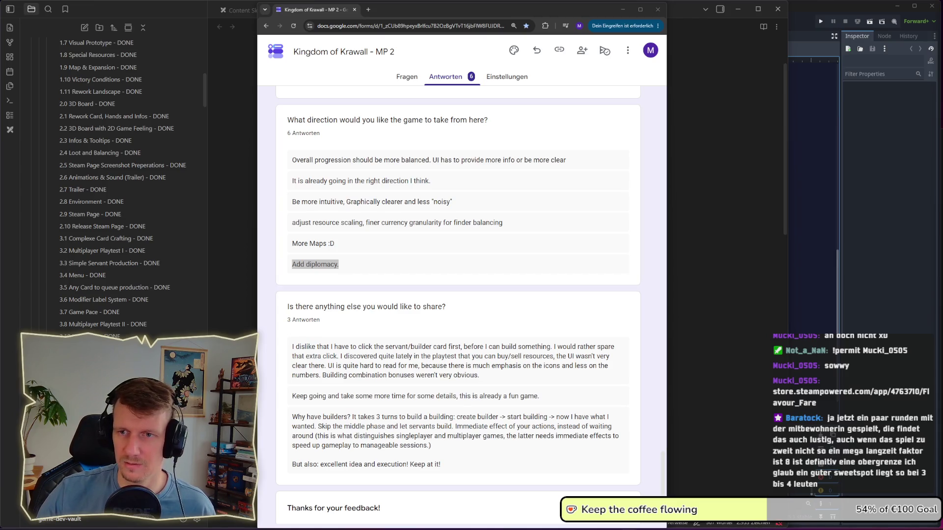
pyautogui.moveTo(942, 93)
pyautogui.mouseDown()
pyautogui.moveTo(516, 95)
pyautogui.moveTo(369, 31)
pyautogui.moveTo(377, 22)
pyautogui.moveTo(391, 39)
pyautogui.moveTo(386, 25)
pyautogui.mouseUp()
pyautogui.moveTo(475, 11); pyautogui.dragTo(467, 10)
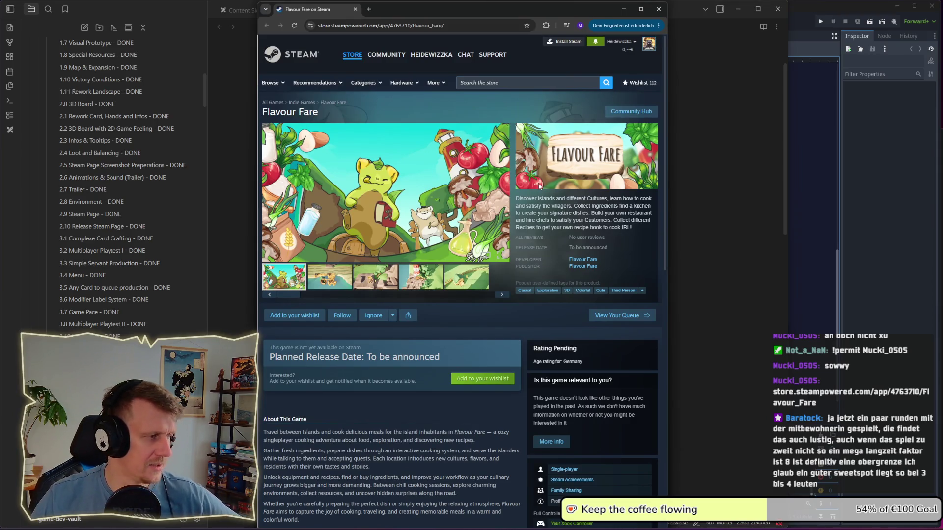
# Step: Step through the dock-and-boat, rocky-cliff and grassy-cliff screenshots, ending on the lighthouse one
pyautogui.scroll(-3, 493, 289)
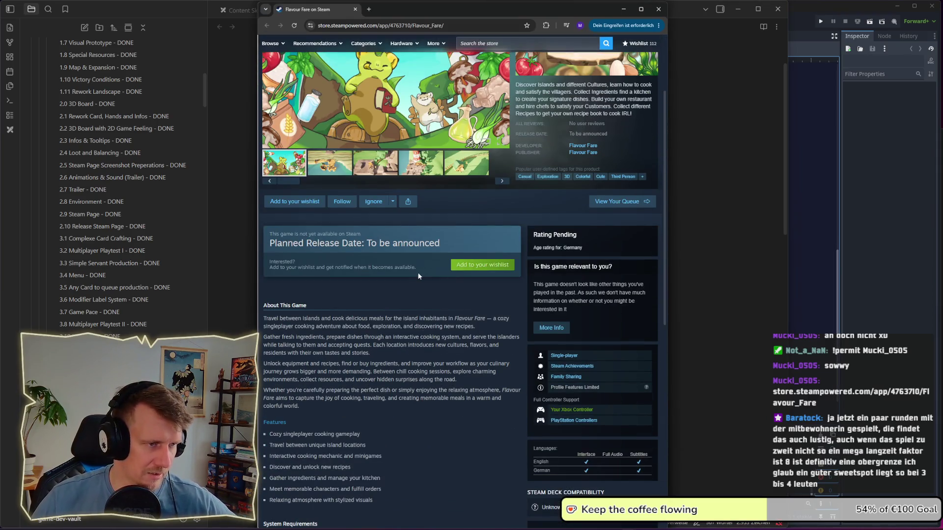
pyautogui.scroll(3, 426, 290)
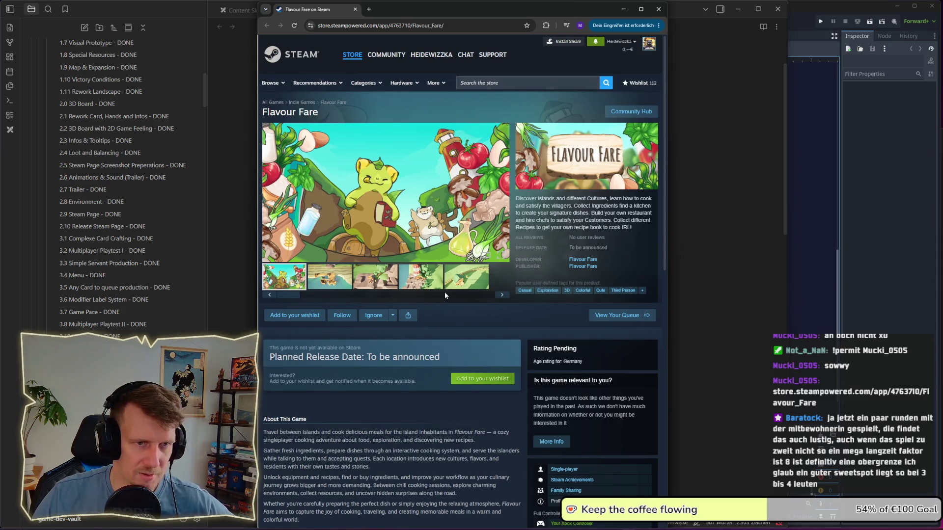
pyautogui.click(329, 287)
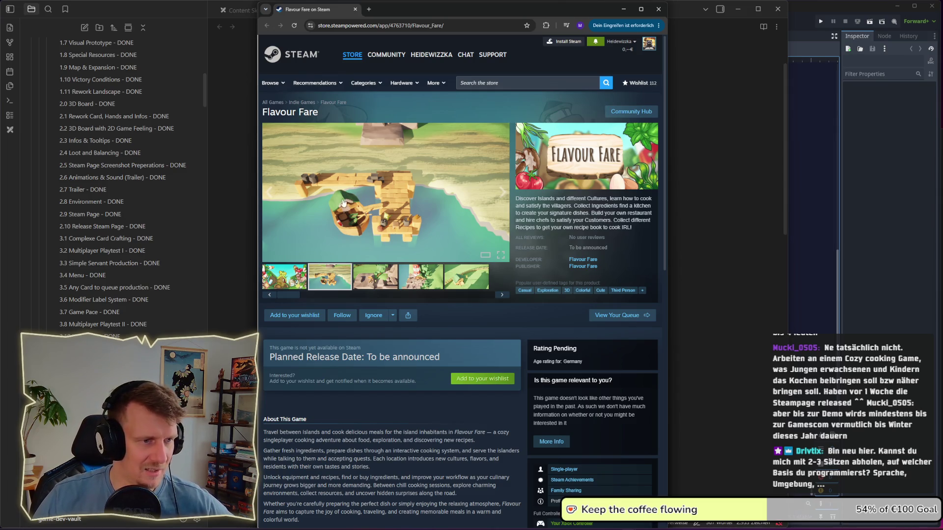
pyautogui.click(381, 288)
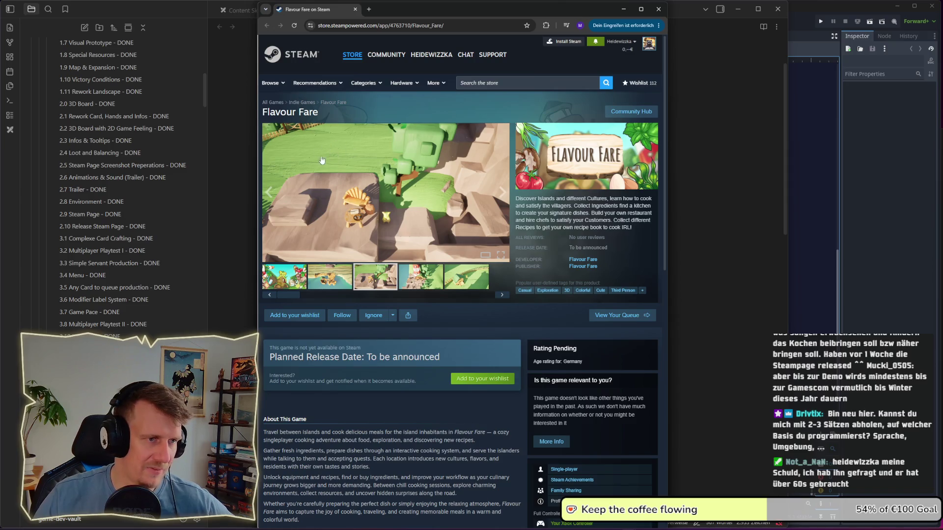
pyautogui.click(337, 286)
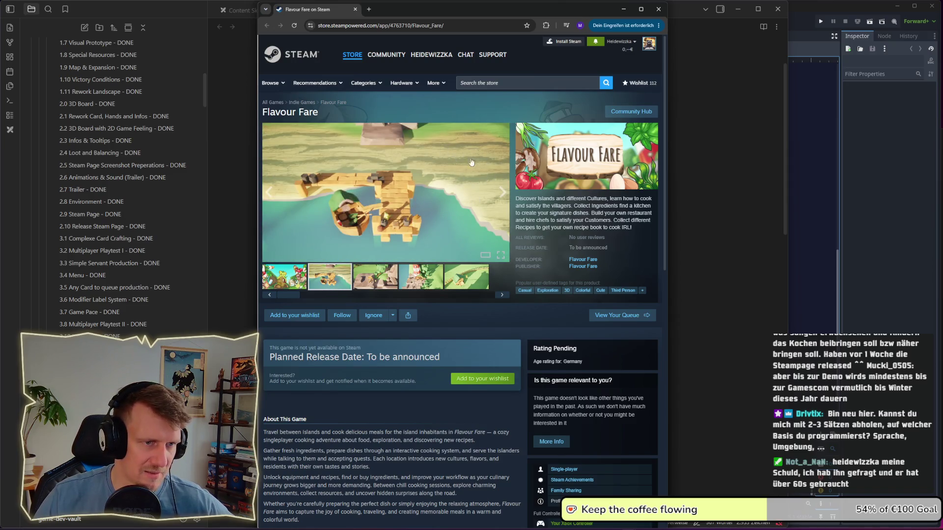
pyautogui.click(382, 282)
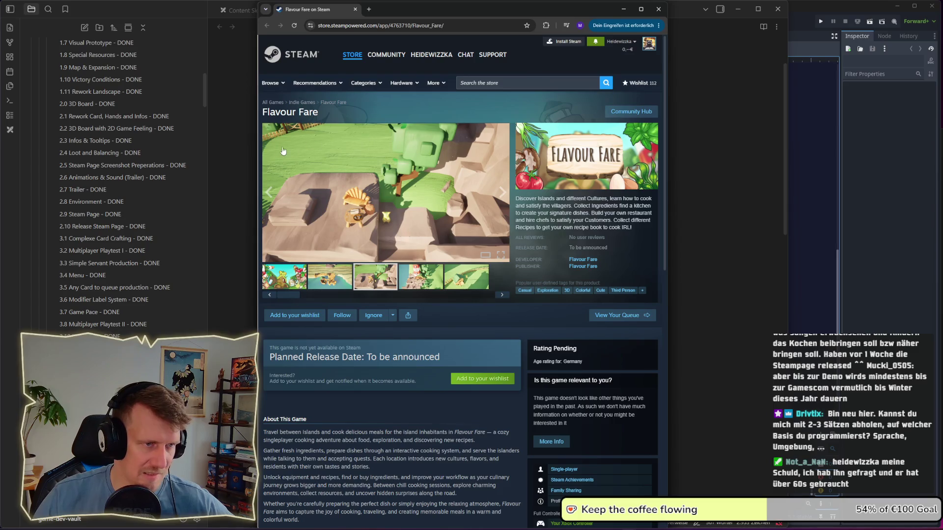
pyautogui.click(418, 284)
pyautogui.moveTo(370, 201)
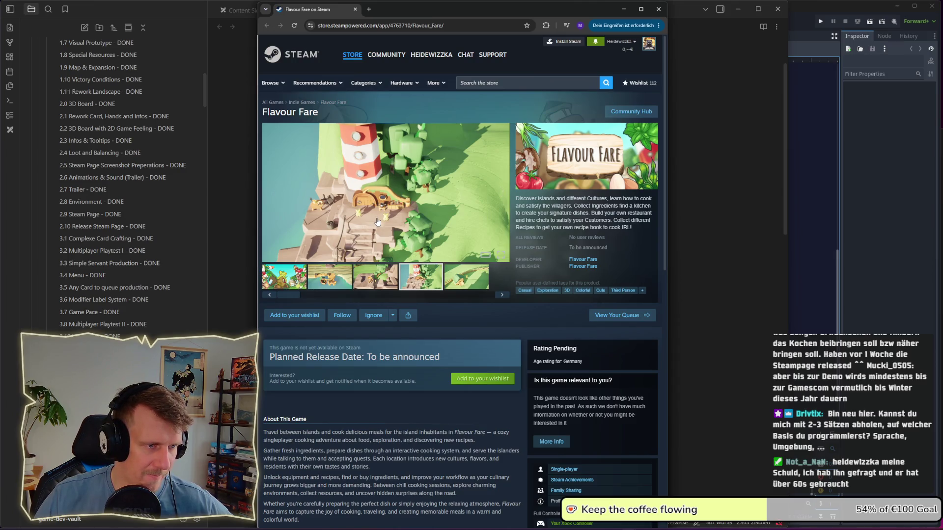
# Step: Enlarge the lighthouse screenshot, close the enlarged view, then show the fifth screenshot
pyautogui.click(350, 238)
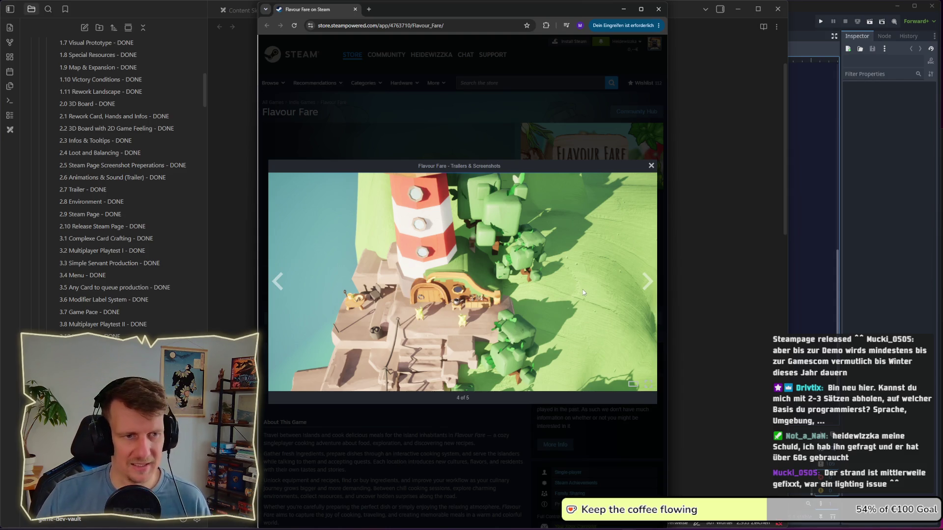
pyautogui.press('Escape')
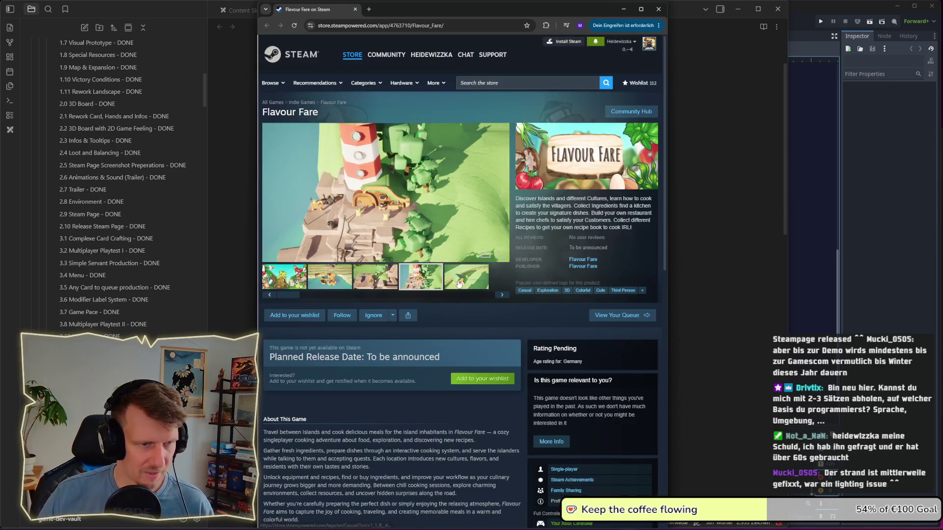
pyautogui.click(459, 284)
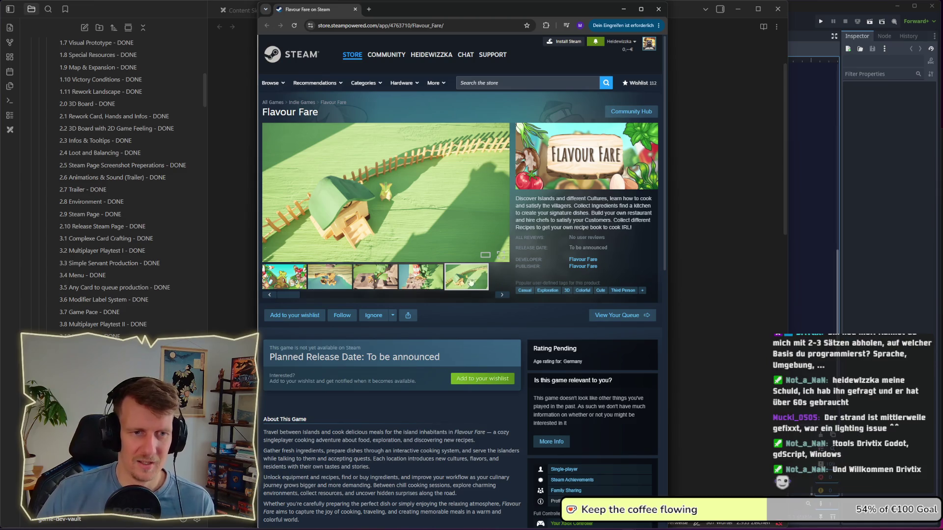
# Step: Read the Flavour Fare description, briefly selecting the word 'IRL!'
pyautogui.doubleClick(628, 228)
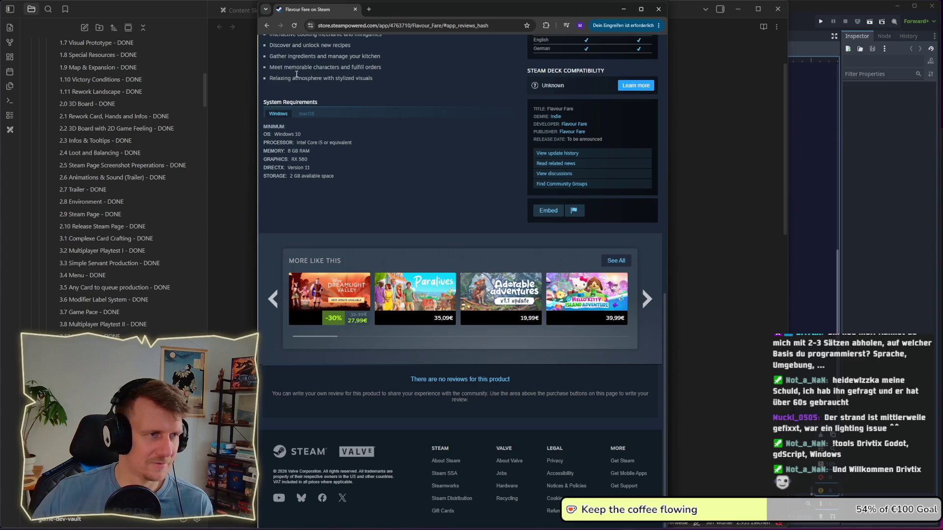
pyautogui.scroll(15, 437, 222)
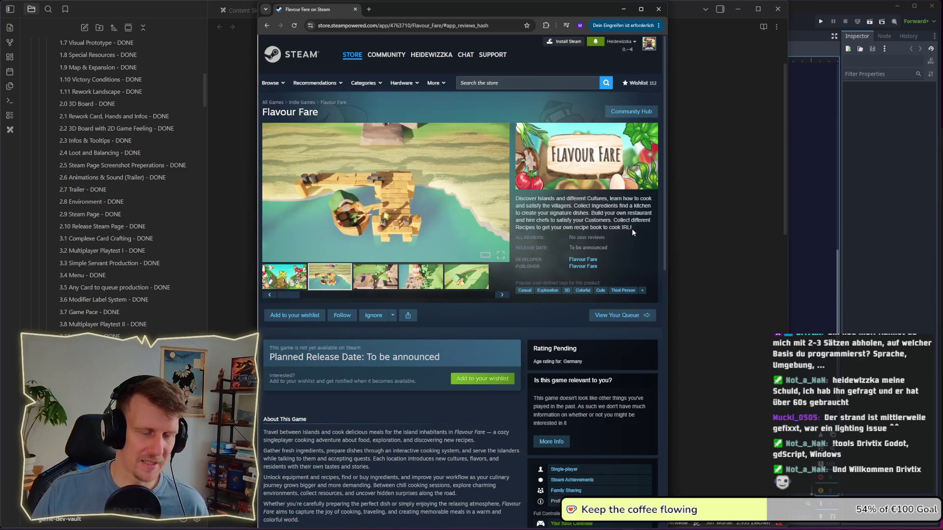
pyautogui.scroll(-5, 411, 289)
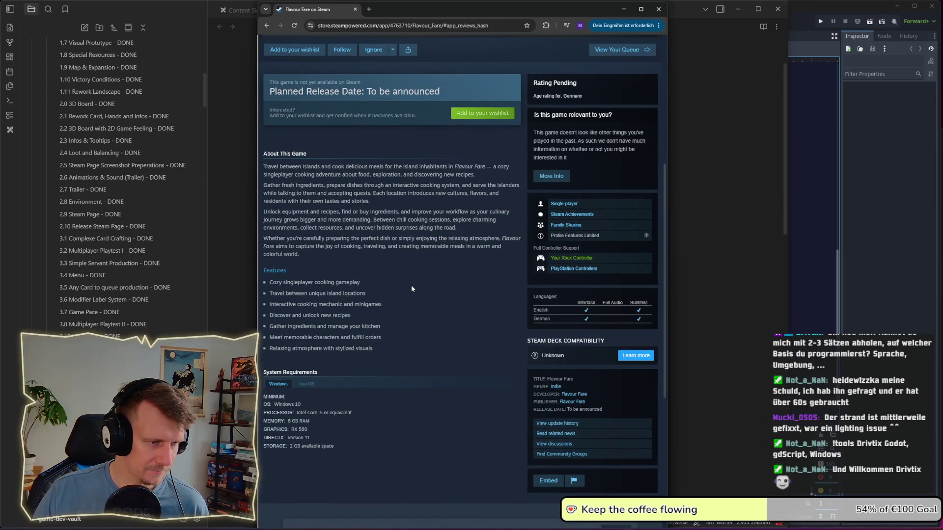
pyautogui.scroll(5, 411, 289)
pyautogui.doubleClick(626, 190)
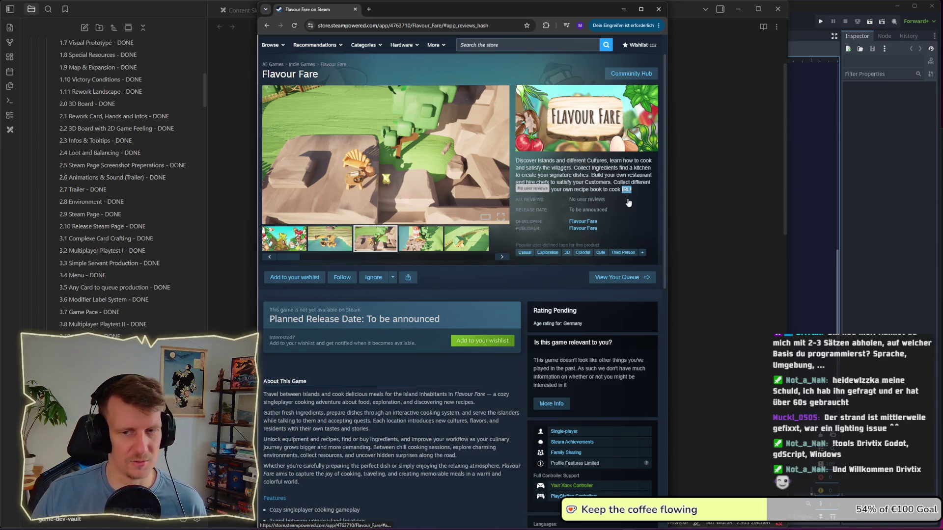
pyautogui.click(633, 199)
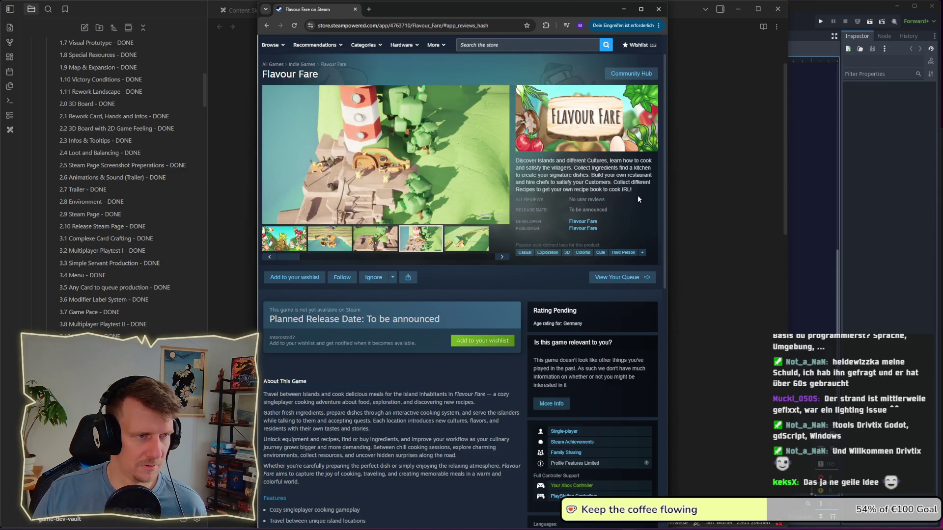
pyautogui.scroll(2, 638, 199)
# Step: Cycle the main viewer through the second, third, rocky-scene and lighthouse screenshots
pyautogui.click(330, 275)
pyautogui.click(372, 278)
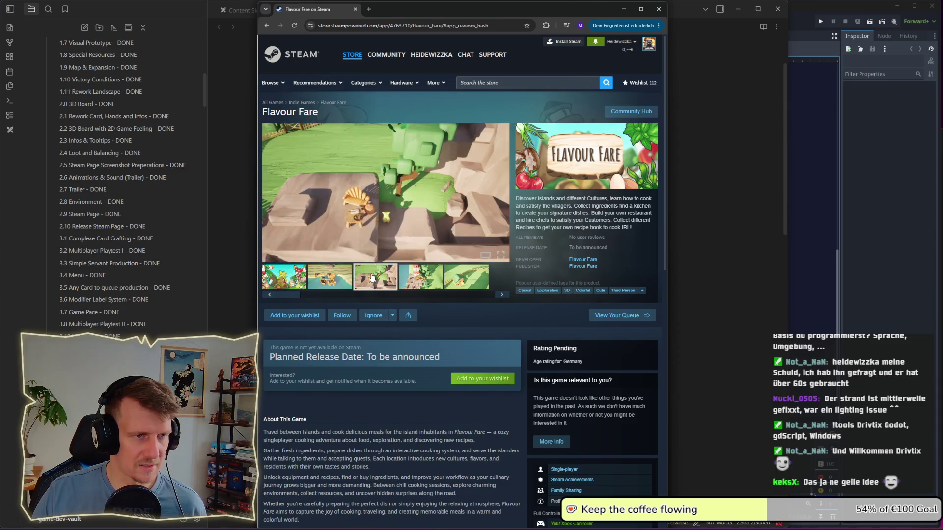
pyautogui.click(322, 277)
pyautogui.click(271, 285)
pyautogui.click(345, 283)
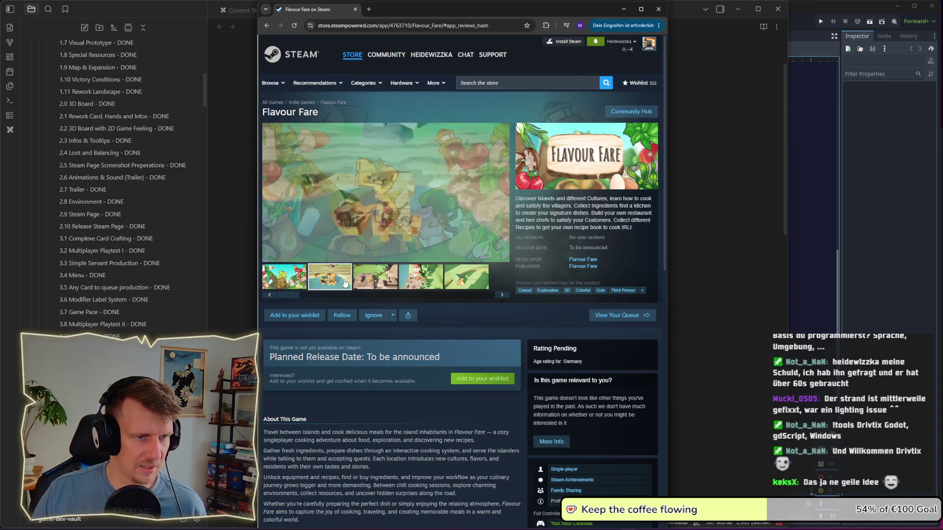
pyautogui.click(373, 284)
pyautogui.click(421, 282)
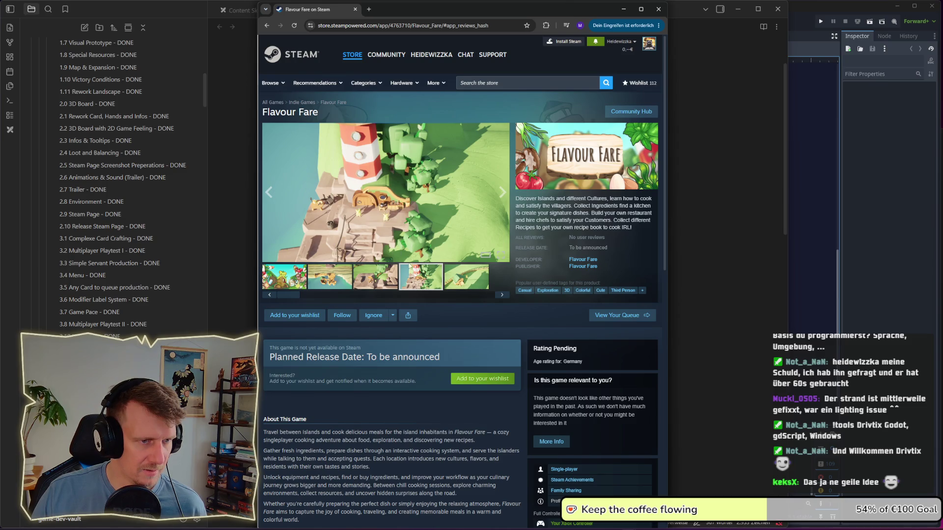
pyautogui.click(392, 281)
pyautogui.click(340, 281)
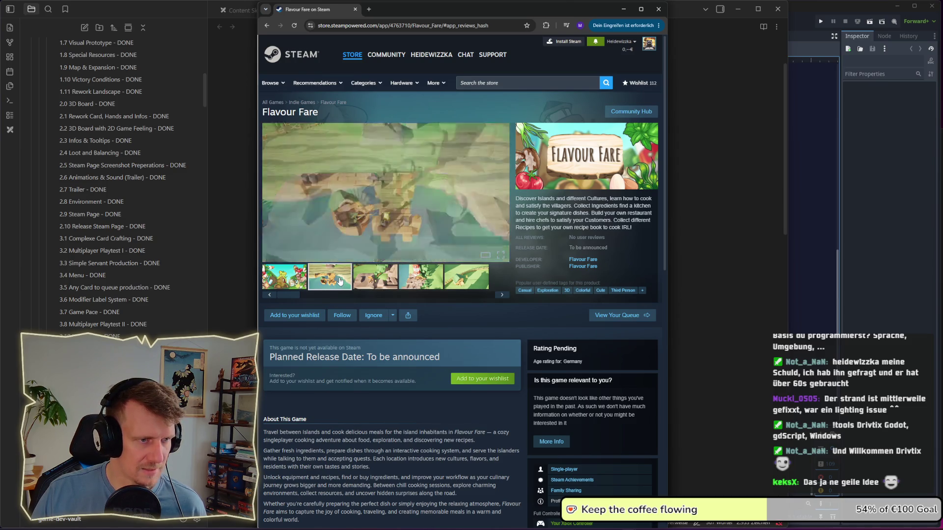
pyautogui.click(369, 283)
pyautogui.click(424, 282)
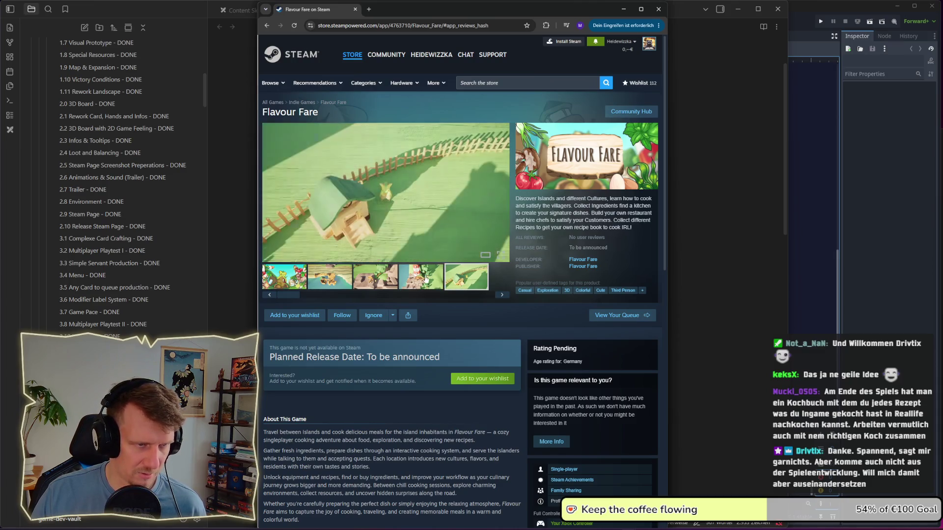
pyautogui.click(384, 280)
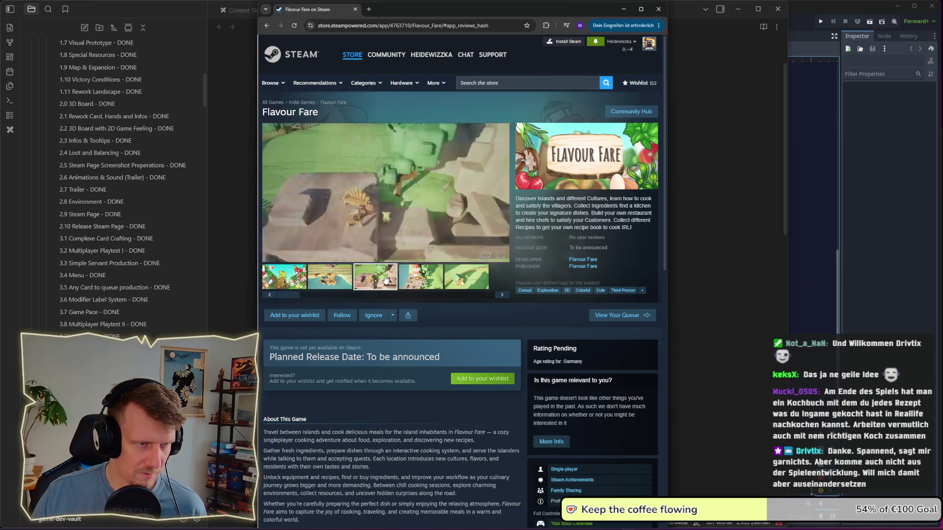
pyautogui.click(343, 279)
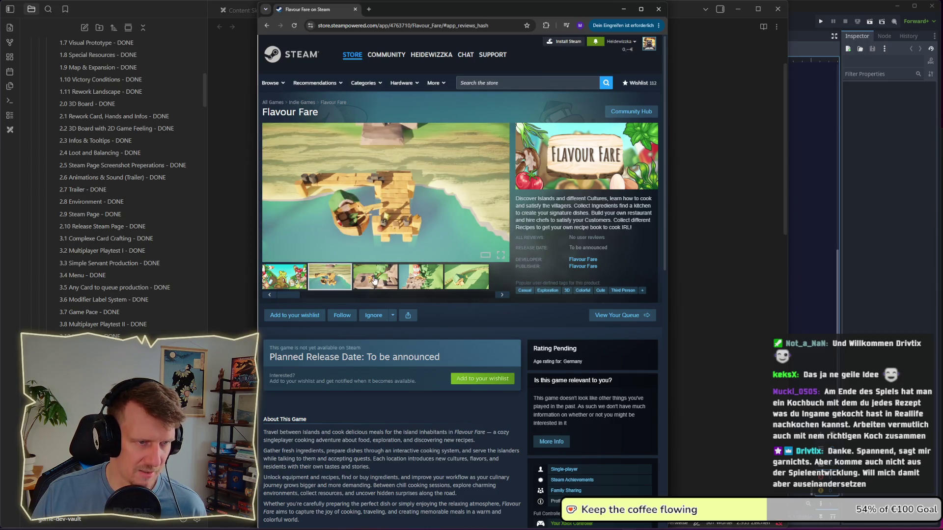
pyautogui.click(400, 283)
# Step: Close the Flavour Fare store page to return to the Kingdom of Krawall responses
pyautogui.scroll(-5, 393, 229)
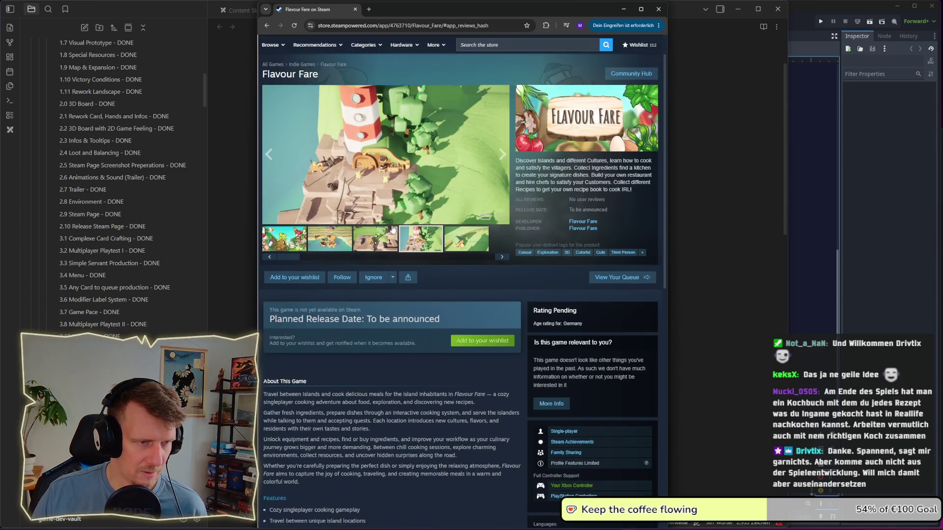
pyautogui.scroll(4, 392, 228)
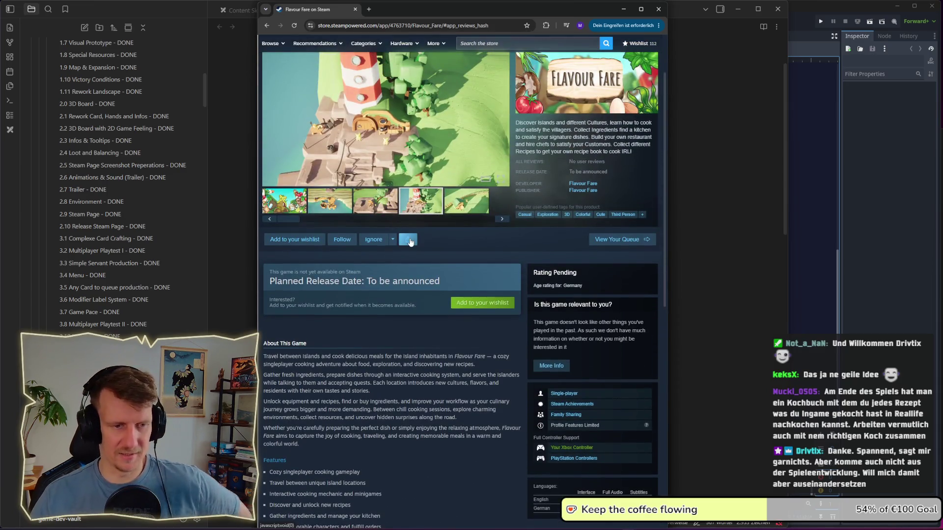
pyautogui.scroll(3, 392, 229)
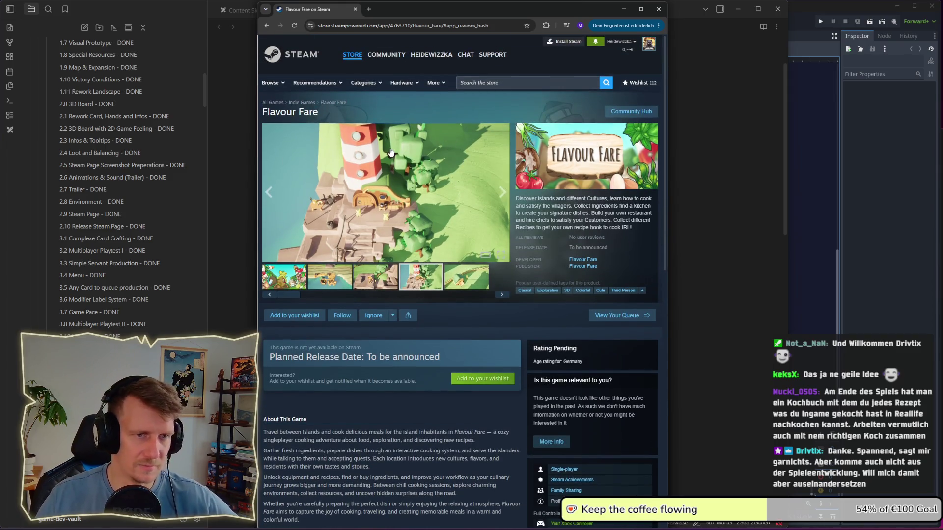
pyautogui.click(355, 9)
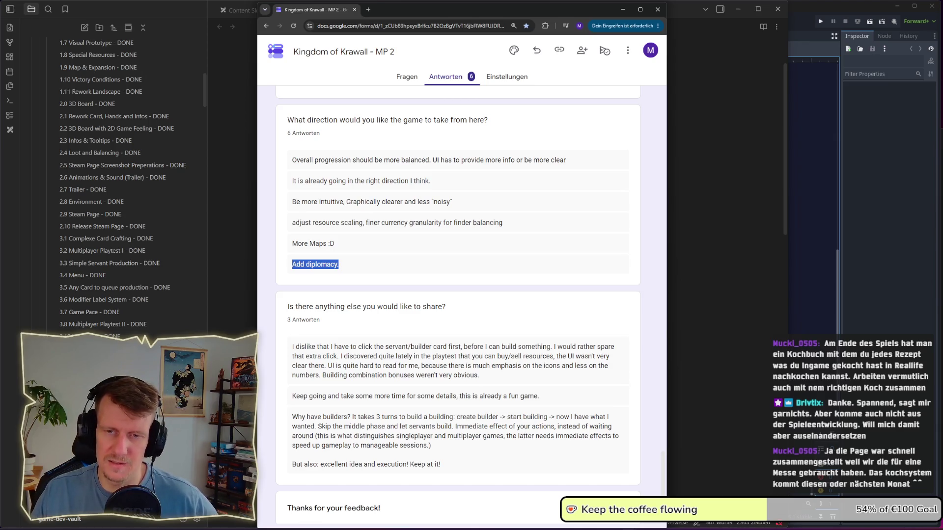
pyautogui.click(324, 245)
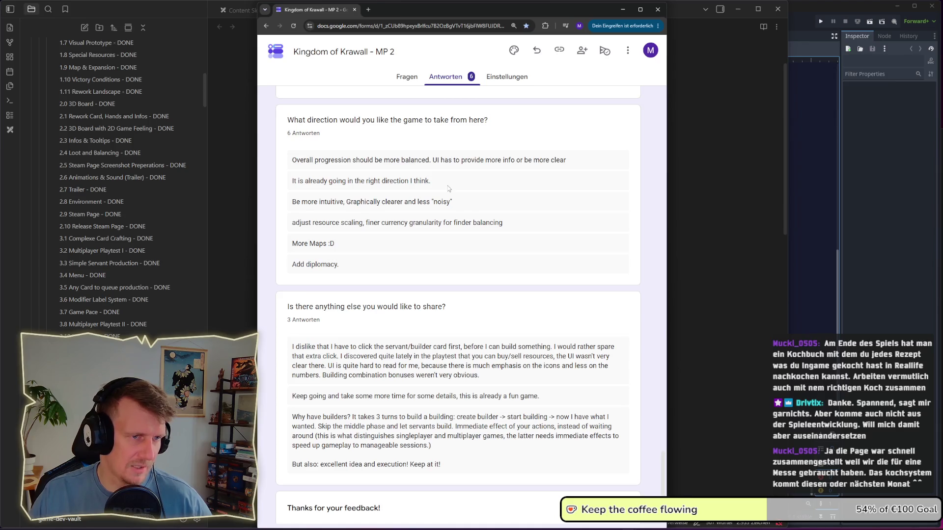
pyautogui.moveTo(314, 202); pyautogui.dragTo(345, 202)
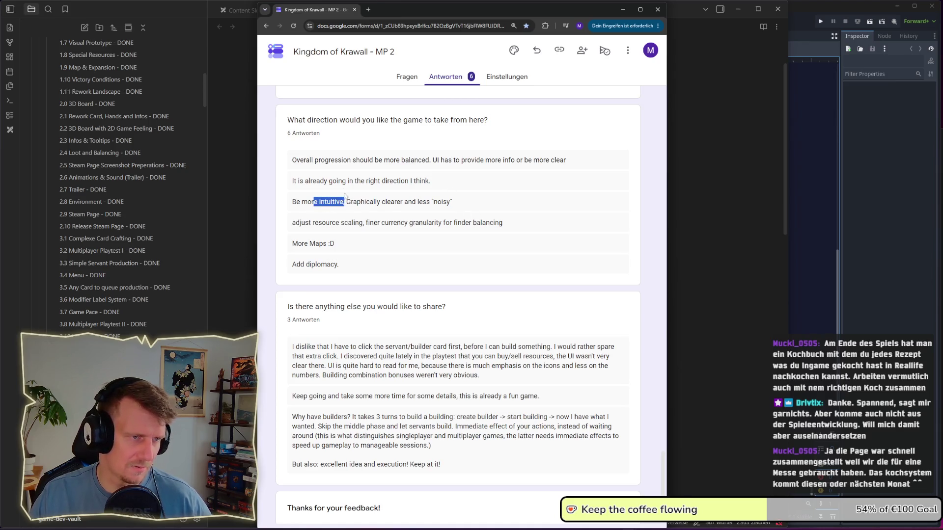
pyautogui.scroll(1, 380, 177)
pyautogui.scroll(20, 379, 177)
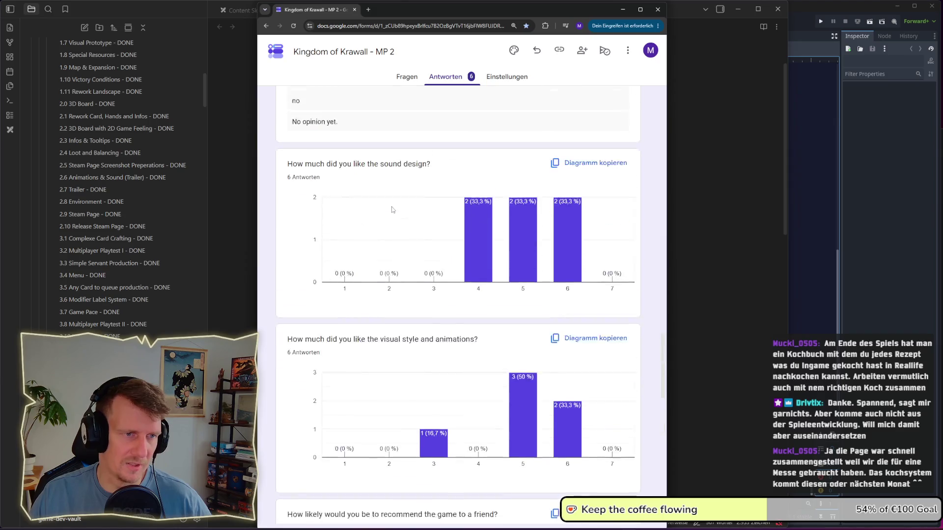
pyautogui.scroll(3, 342, 259)
pyautogui.scroll(-17, 397, 270)
pyautogui.scroll(-9, 397, 270)
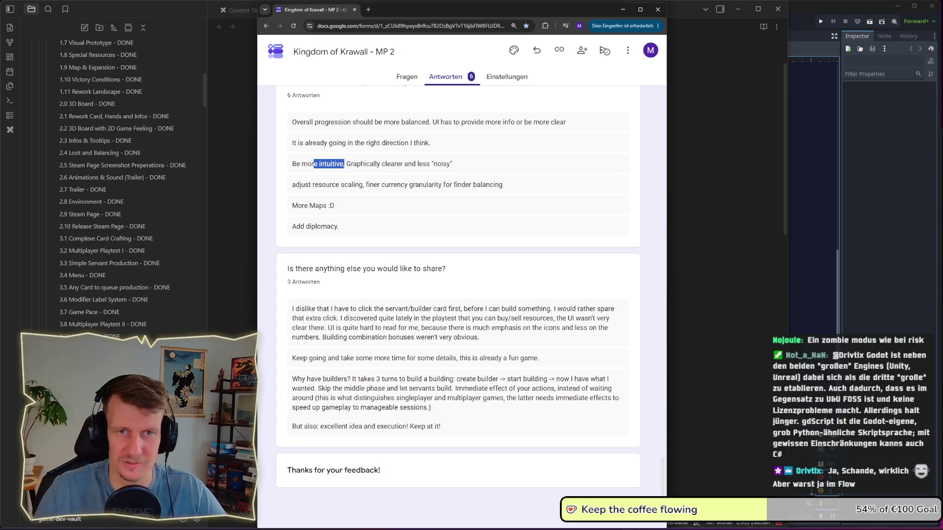
pyautogui.click(760, 48)
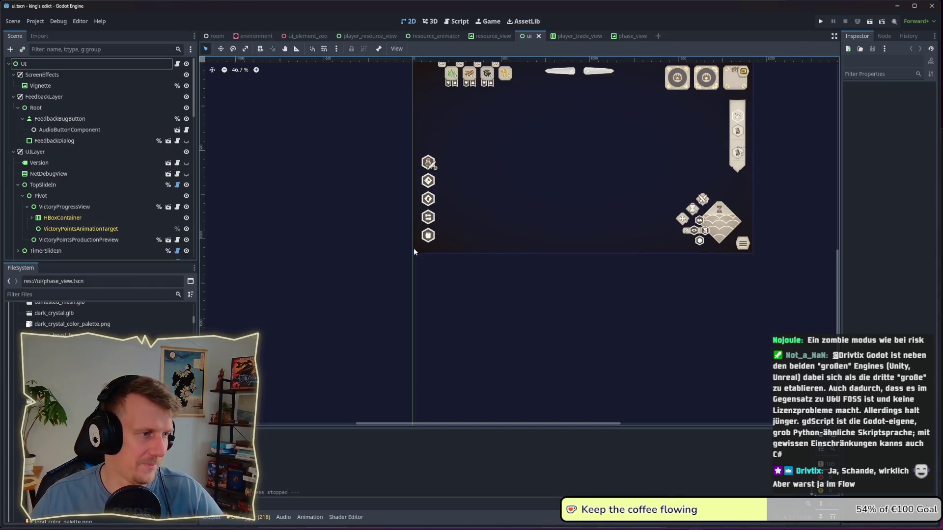
pyautogui.scroll(5, 437, 213)
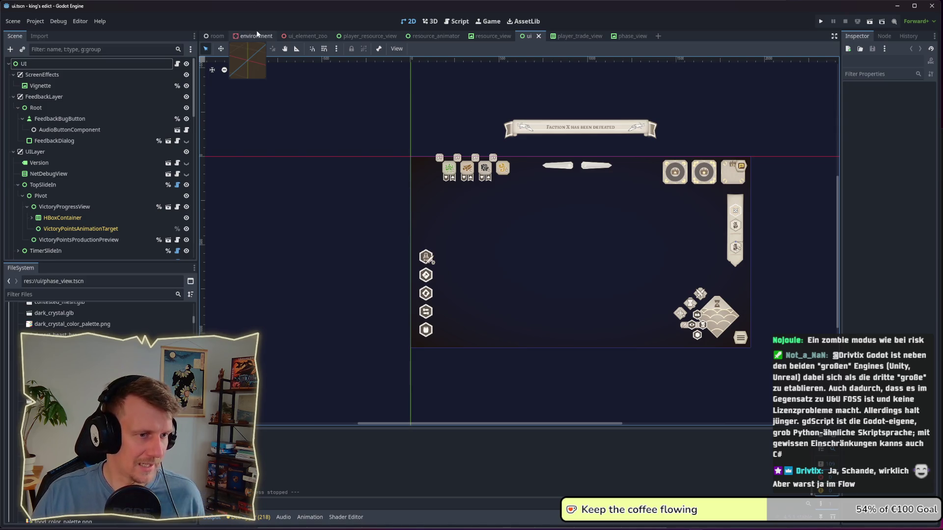
pyautogui.hotkey('alt', 'Tab')
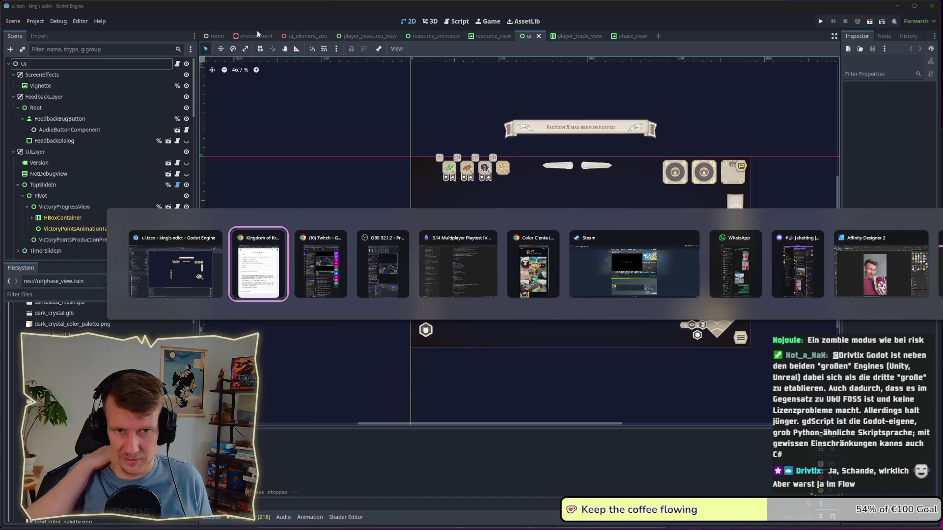
pyautogui.hotkey('alt', 'Tab')
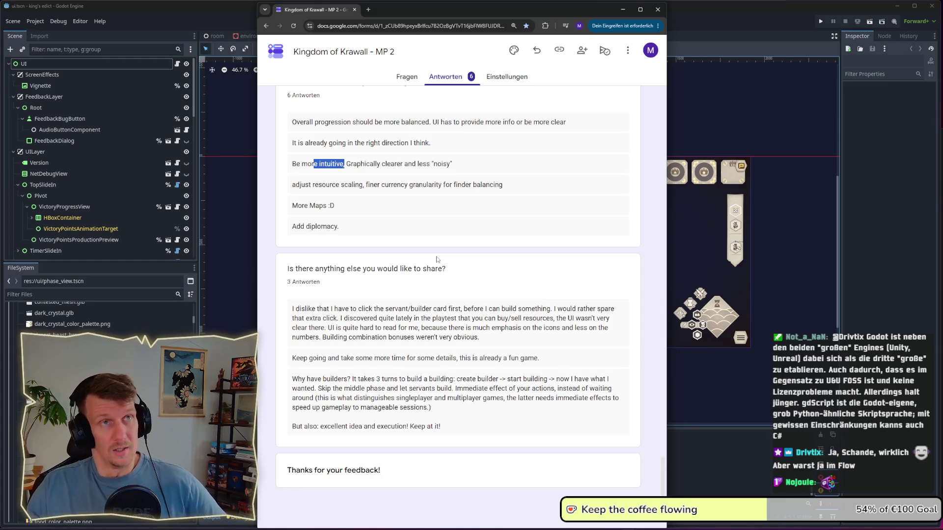
pyautogui.hotkey('alt', 'Tab')
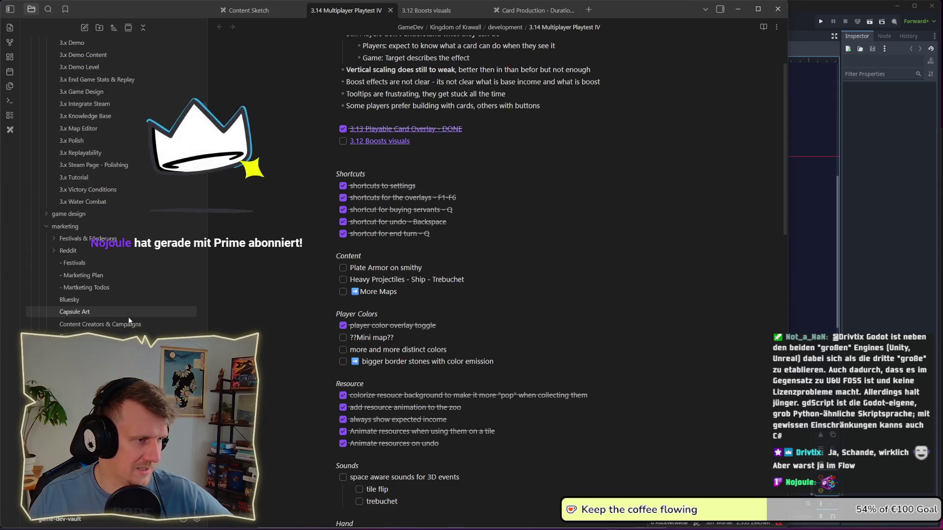
# Step: Scroll through the Multiplayer Playtest IV notes, then switch to the Godot editor's ui.tscn scene
pyautogui.scroll(2, 128, 317)
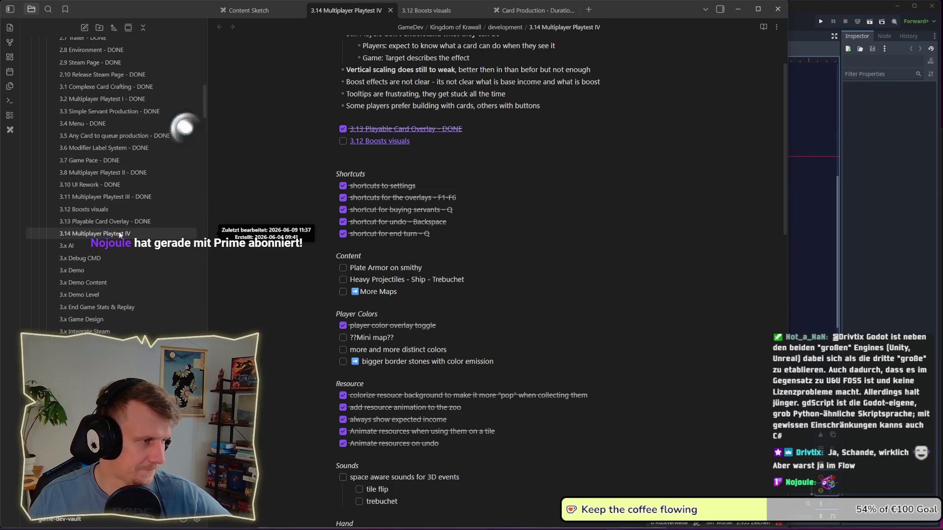
pyautogui.scroll(5, 117, 226)
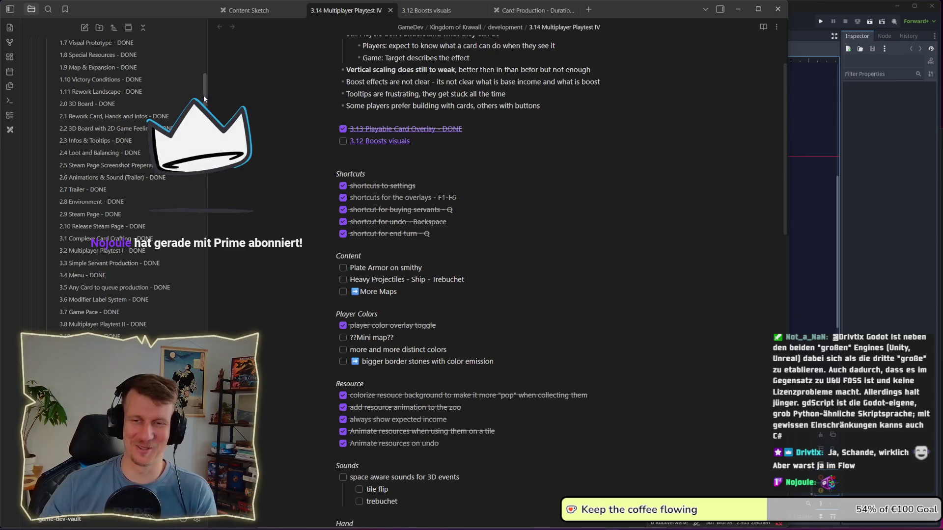
pyautogui.scroll(1, 204, 99)
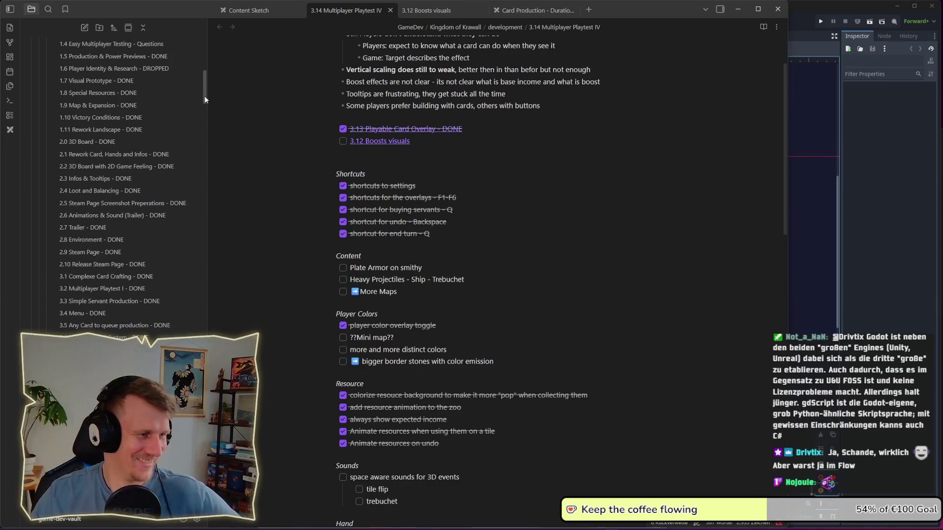
pyautogui.scroll(-5, 204, 103)
pyautogui.moveTo(205, 110); pyautogui.dragTo(204, 53)
pyautogui.scroll(-10, 138, 255)
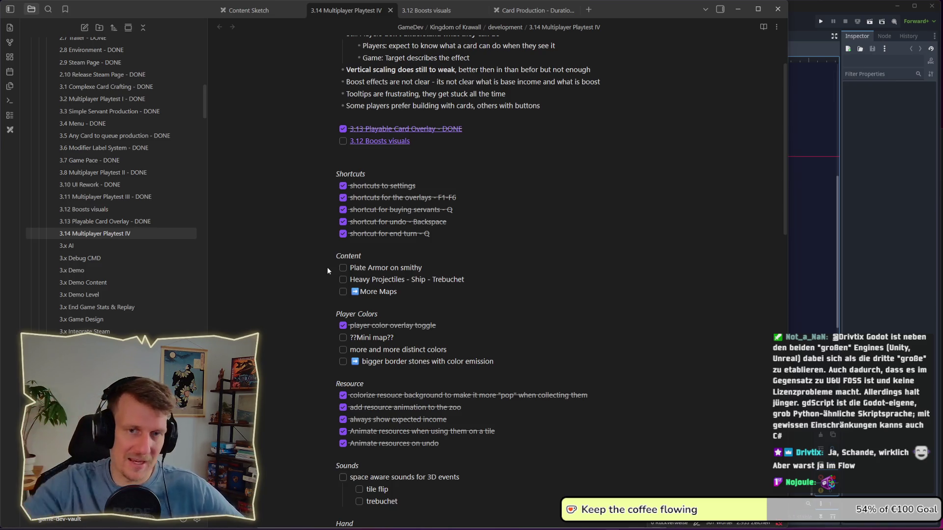
pyautogui.click(800, 9)
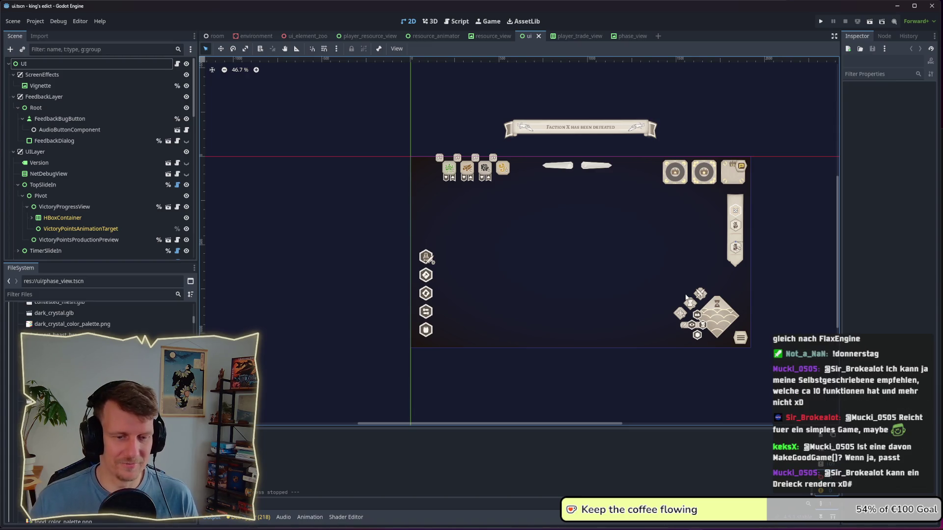
pyautogui.moveTo(629, 524)
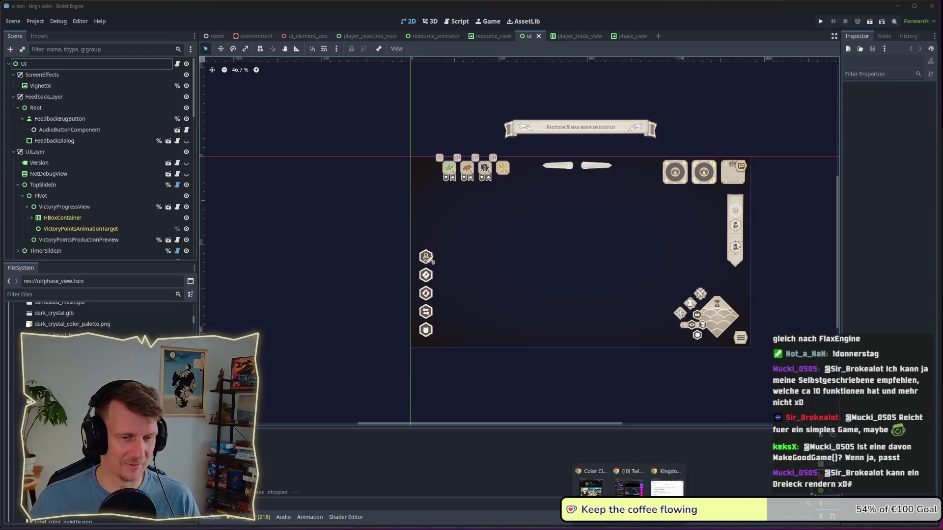
pyautogui.click(667, 488)
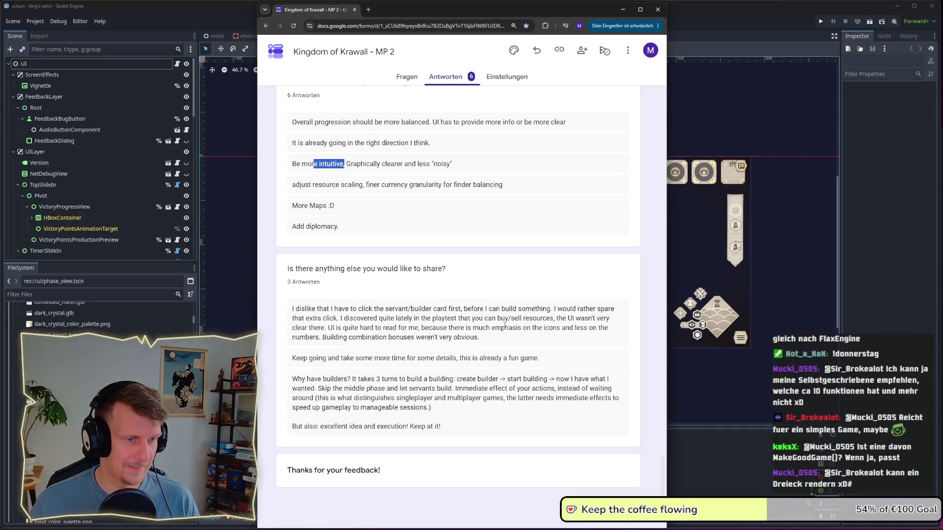
# Step: Highlight the servant/builder complaint, 'this is already a fun game' and 'Why have builders?' answers
pyautogui.click(460, 294)
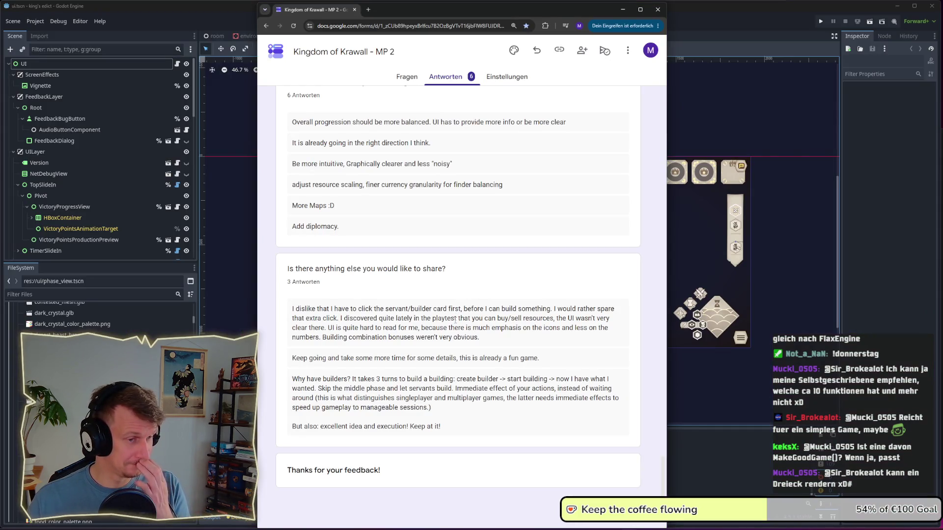
pyautogui.moveTo(493, 343); pyautogui.dragTo(287, 314)
pyautogui.click(499, 341)
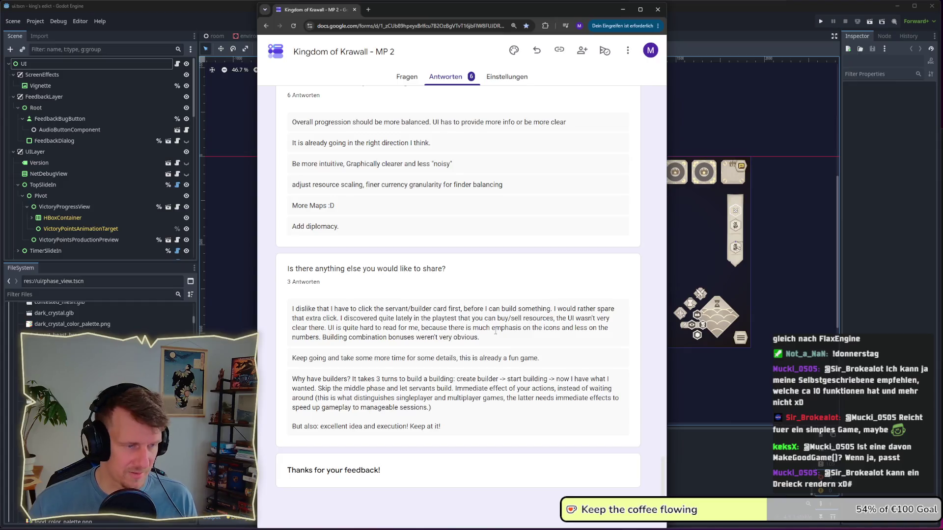
pyautogui.moveTo(551, 359); pyautogui.dragTo(301, 356)
pyautogui.click(542, 361)
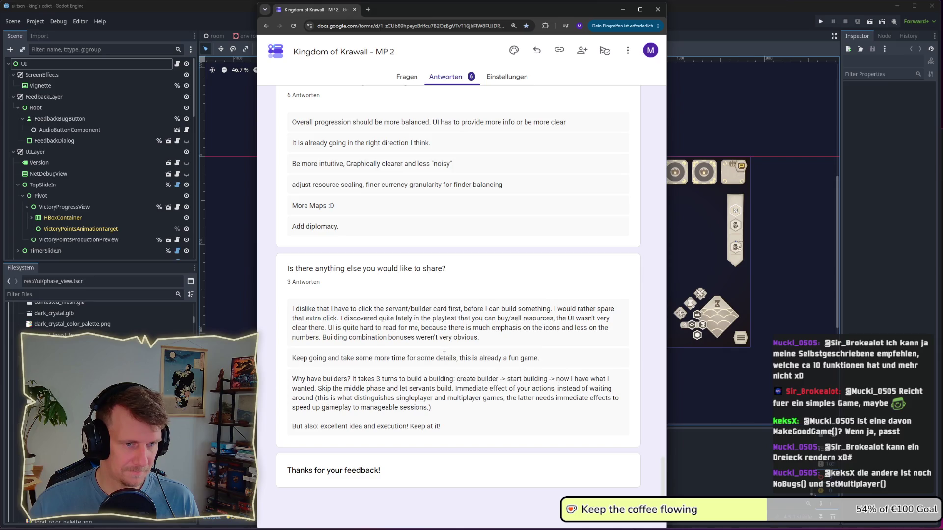
pyautogui.moveTo(540, 359); pyautogui.dragTo(459, 359)
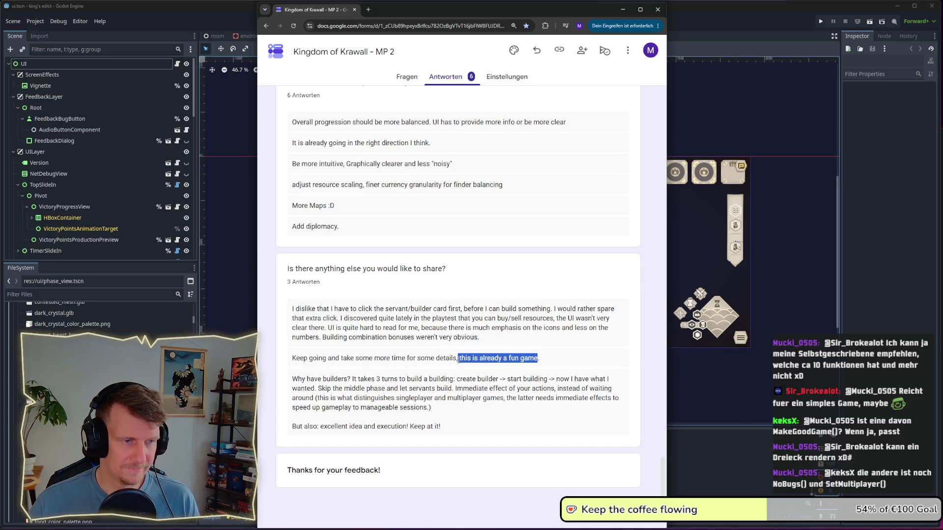
pyautogui.moveTo(441, 427)
pyautogui.mouseDown()
pyautogui.moveTo(304, 428)
pyautogui.moveTo(320, 428)
pyautogui.mouseUp()
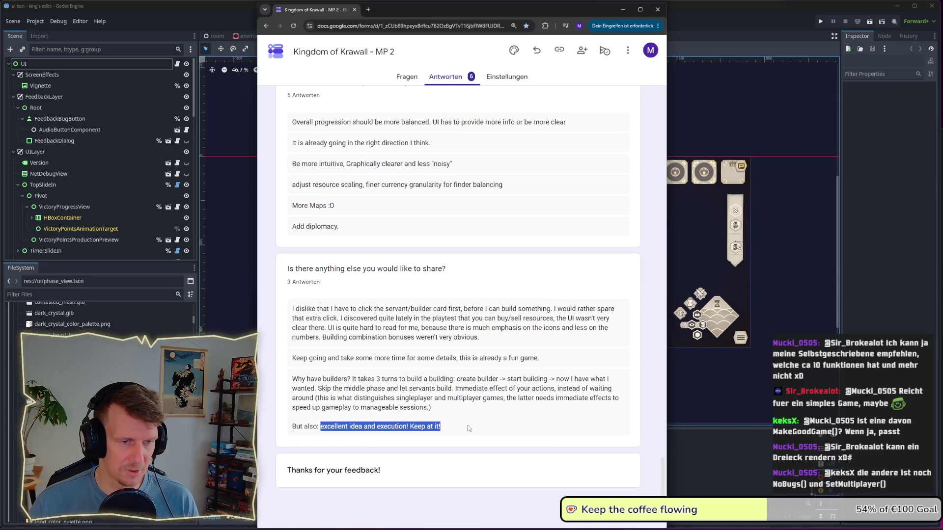
pyautogui.moveTo(461, 421)
pyautogui.mouseDown()
pyautogui.moveTo(295, 398)
pyautogui.moveTo(291, 379)
pyautogui.mouseUp()
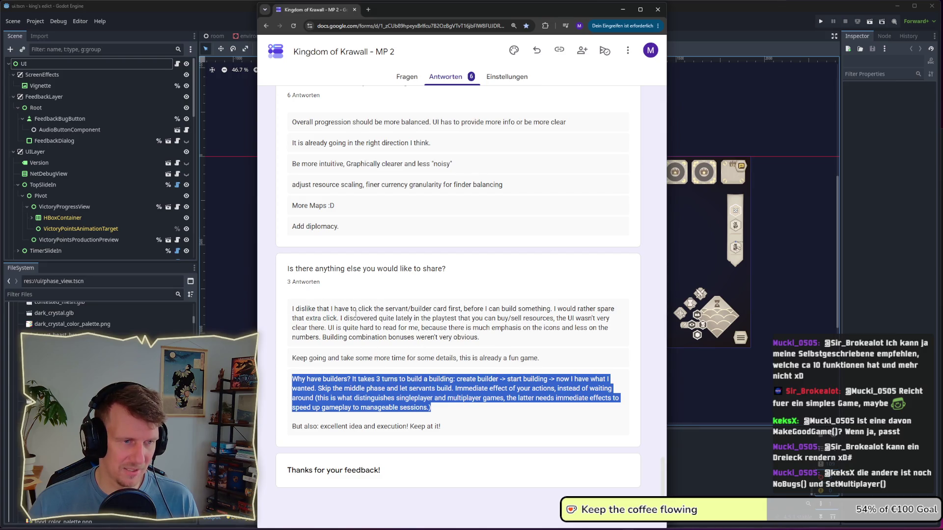
pyautogui.click(485, 355)
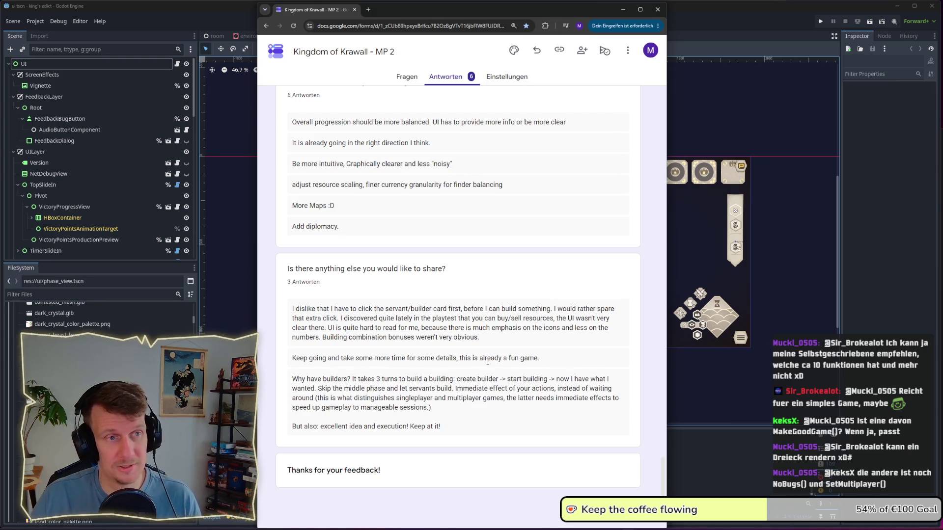
pyautogui.scroll(15, 486, 356)
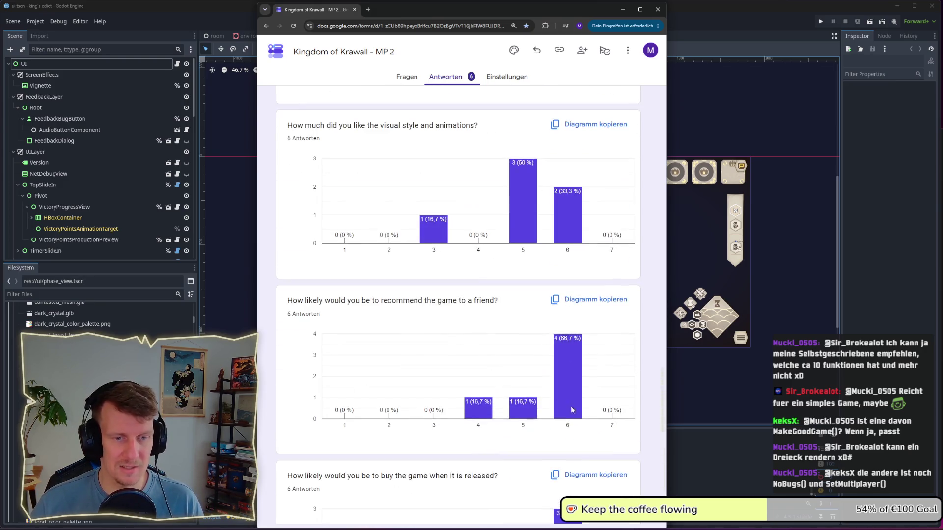
# Step: Scroll the summary to the top, then down to the 'How easy was the game' chart
pyautogui.moveTo(662, 409); pyautogui.dragTo(662, 128)
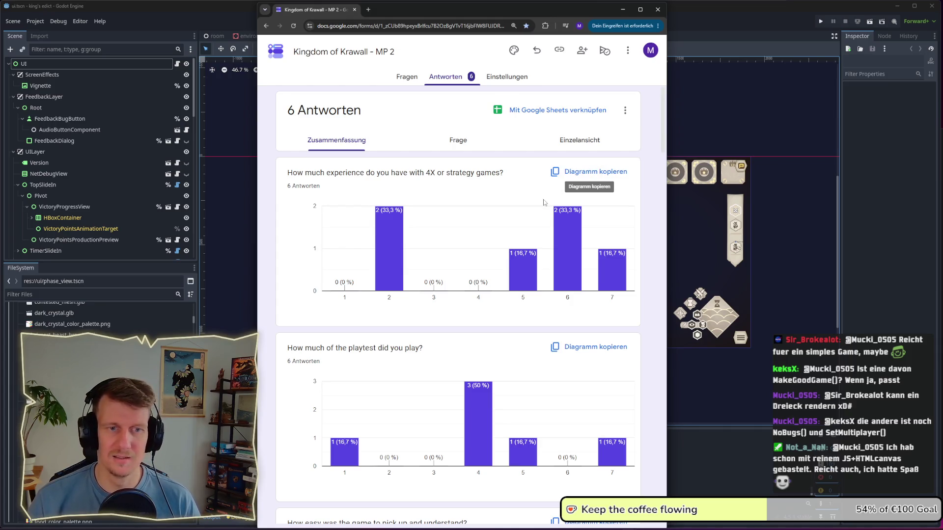
pyautogui.scroll(-6, 544, 203)
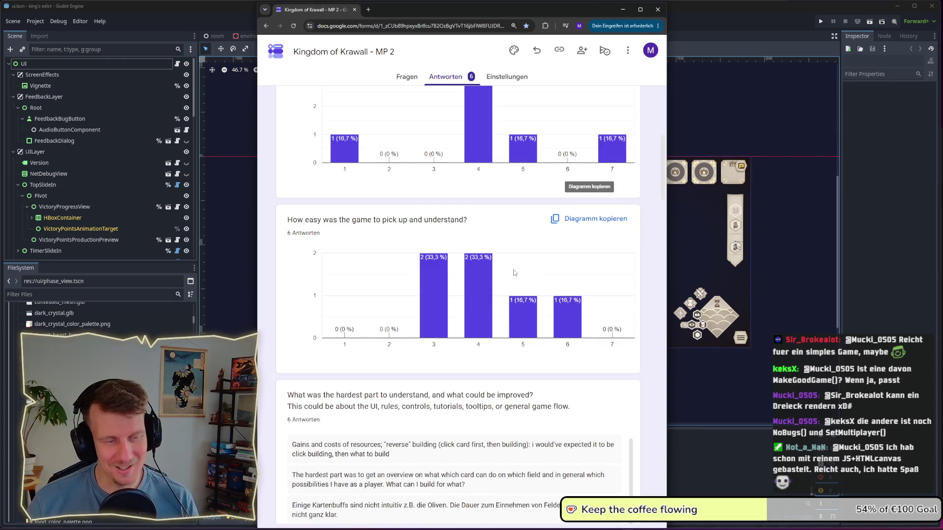
# Step: Scroll past the text answers and charts to the final 'anything else you would like to share' answers
pyautogui.scroll(-4, 514, 273)
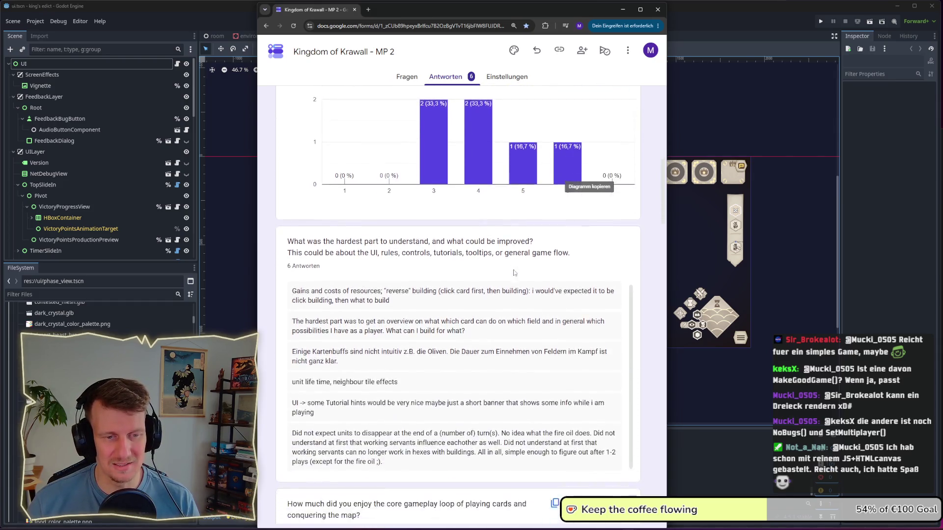
pyautogui.scroll(-12, 560, 294)
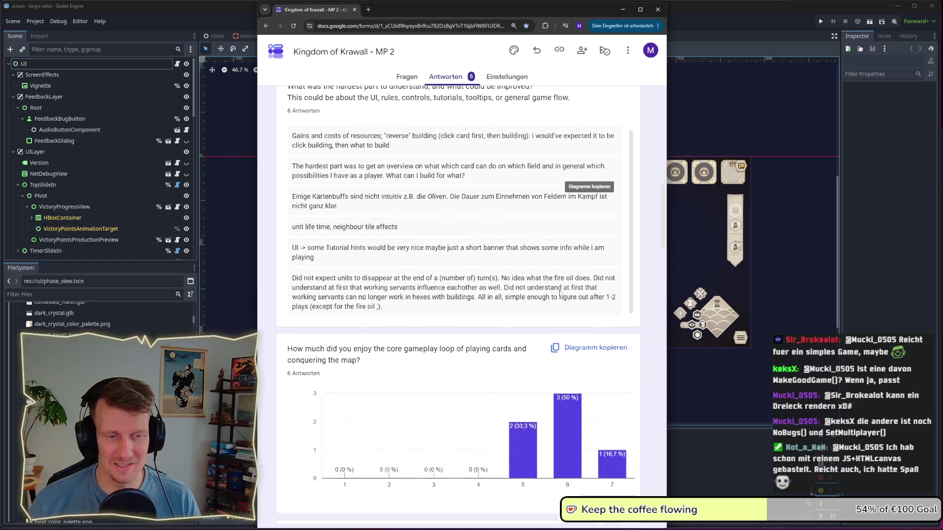
pyautogui.scroll(-15, 615, 297)
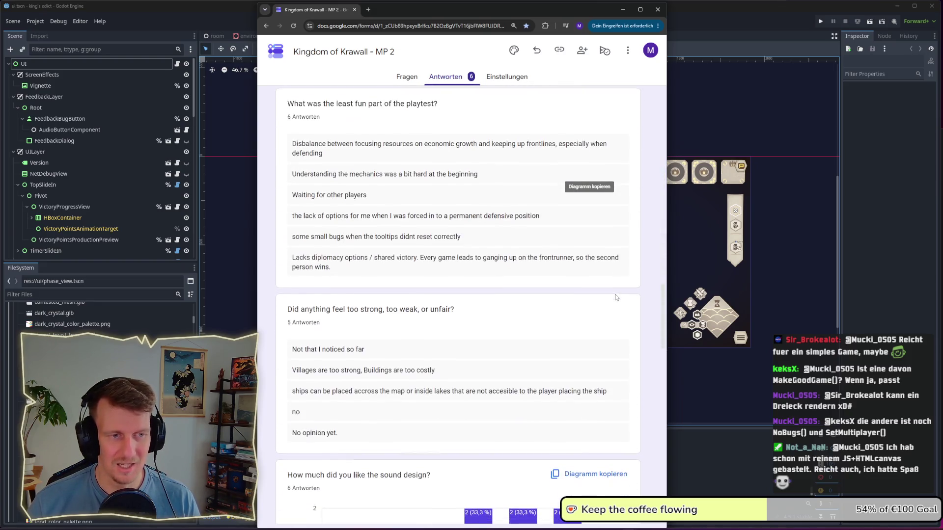
pyautogui.scroll(-4, 615, 298)
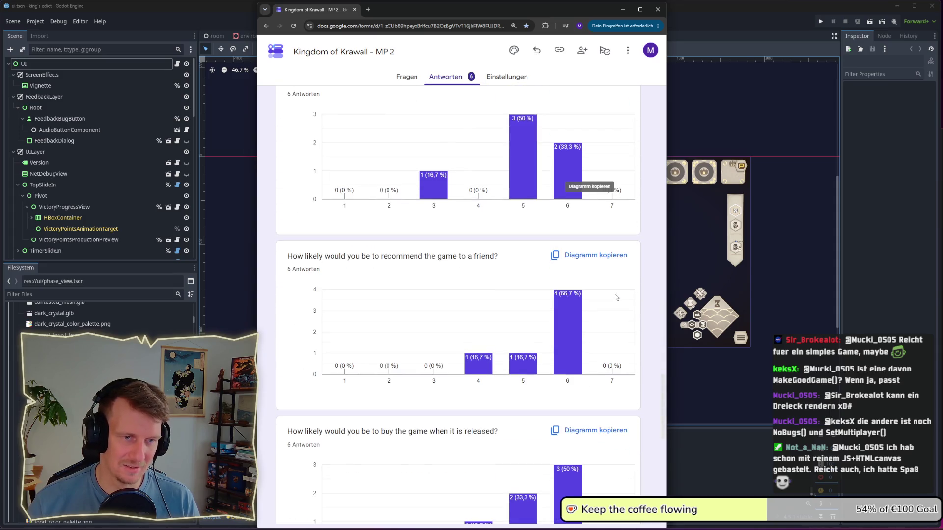
pyautogui.scroll(-7, 616, 297)
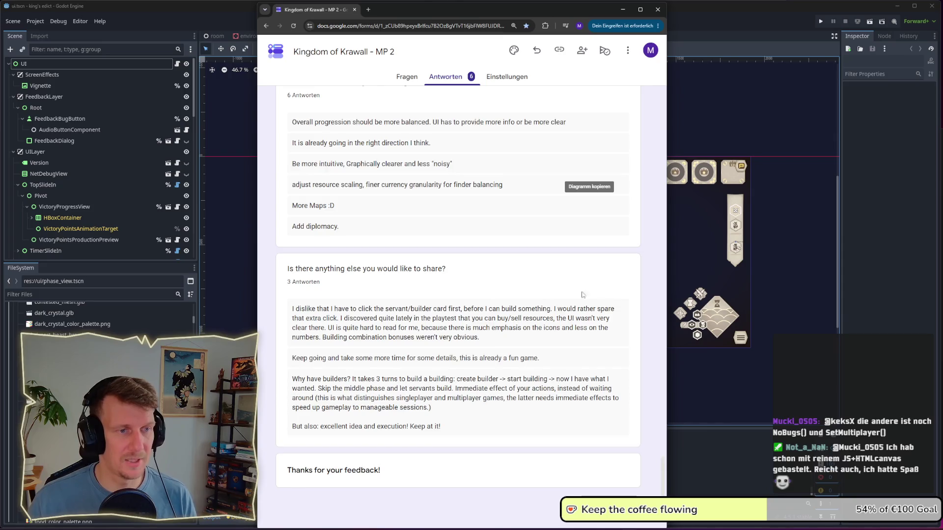
# Step: Highlight the least-fun and most-fun playtest answers, then minimize the survey browser
pyautogui.scroll(15, 614, 304)
pyautogui.scroll(7, 458, 262)
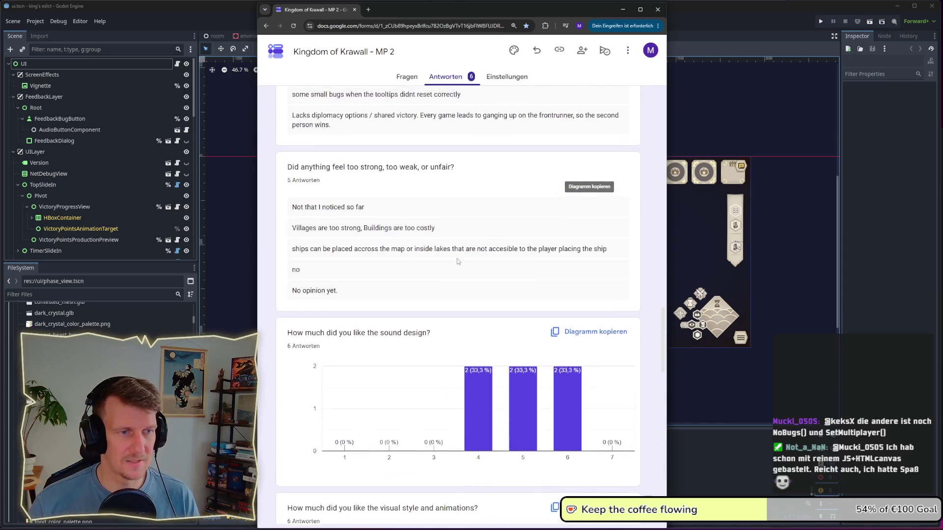
pyautogui.moveTo(373, 320)
pyautogui.mouseDown()
pyautogui.moveTo(343, 317)
pyautogui.moveTo(277, 191)
pyautogui.mouseUp()
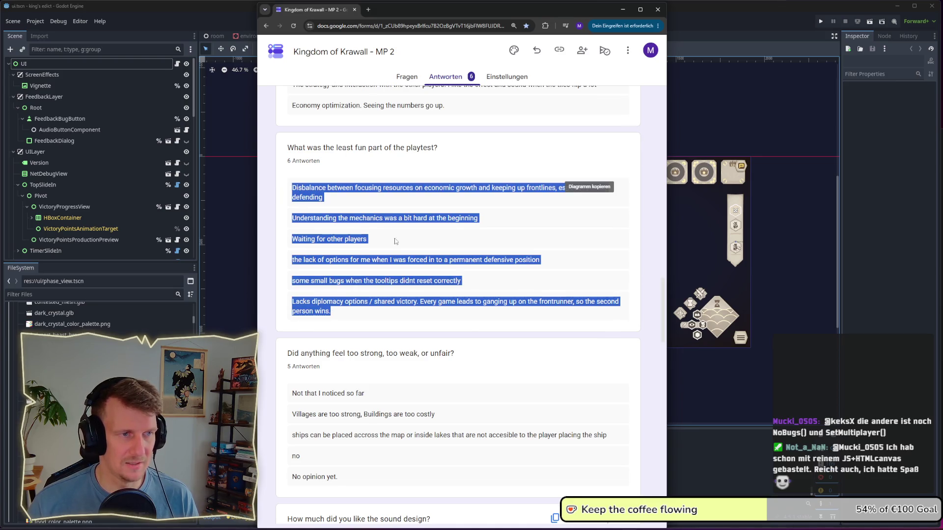
pyautogui.scroll(4, 396, 241)
pyautogui.moveTo(445, 295)
pyautogui.mouseDown()
pyautogui.moveTo(283, 194)
pyautogui.moveTo(283, 182)
pyautogui.mouseUp()
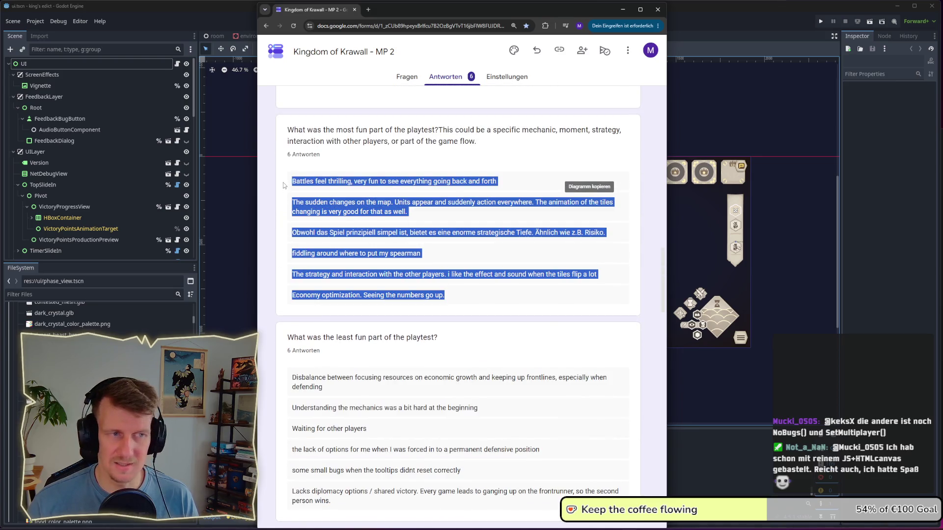
pyautogui.click(464, 262)
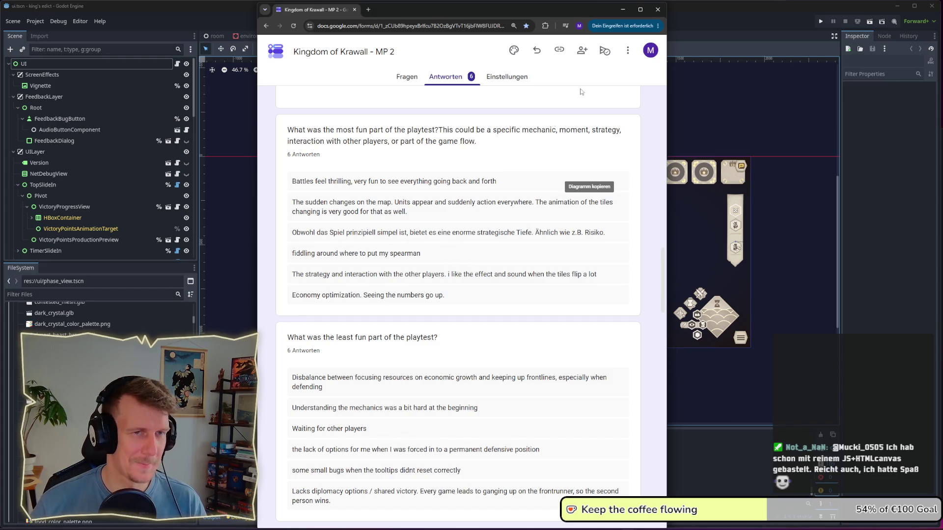
pyautogui.click(622, 10)
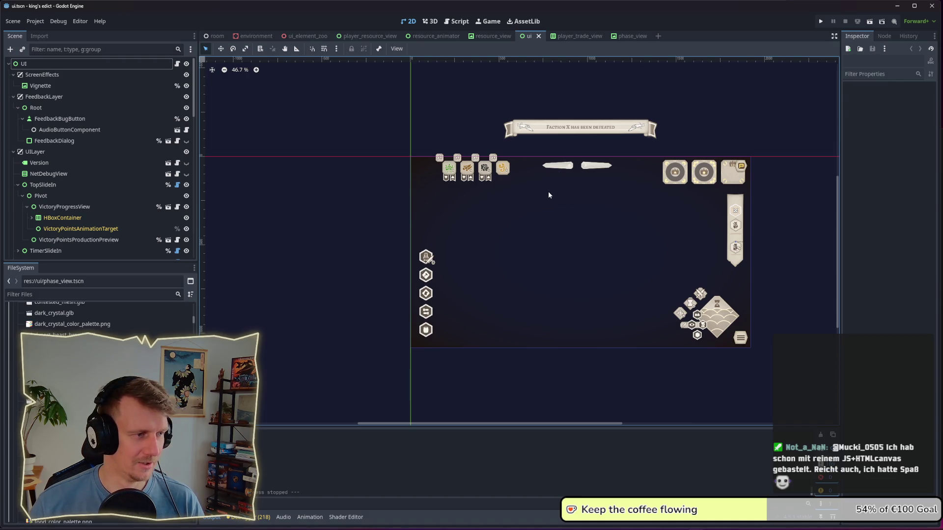
# Step: Zoom the Godot canvas out to 38.6% to see the whole ui.tscn HUD layout
pyautogui.scroll(-2, 549, 196)
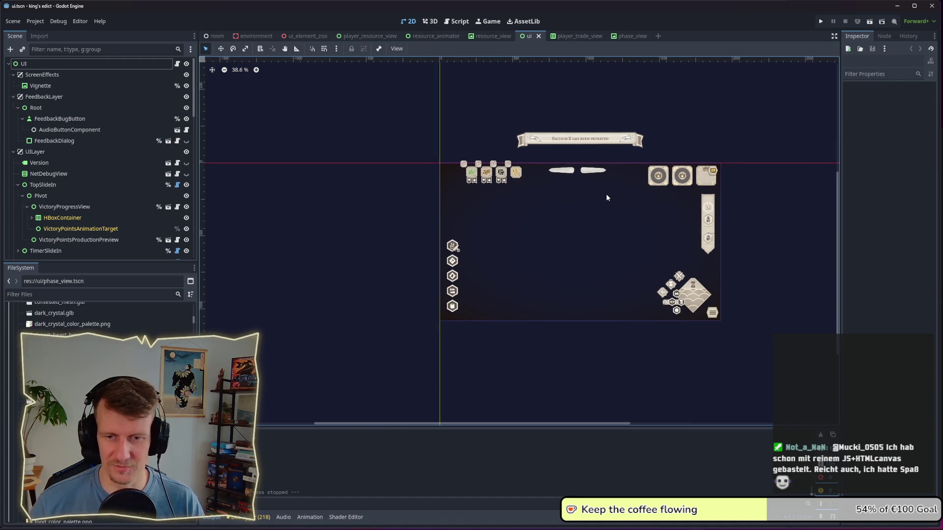
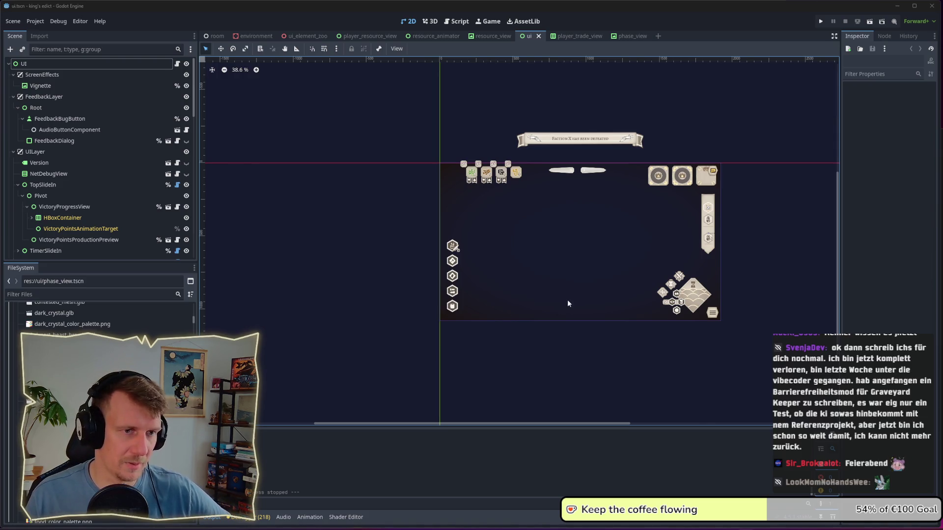
# Step: Filter the project files for 'zoo', open ui_element_zoo.tscn and run it in debug
pyautogui.hscroll(5, 518, 294)
pyautogui.scroll(1, 512, 291)
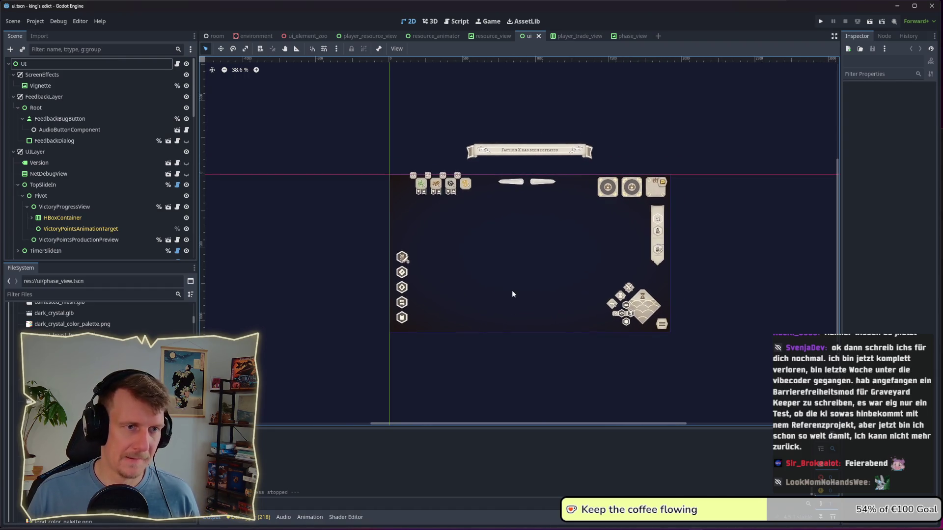
pyautogui.scroll(4, 513, 292)
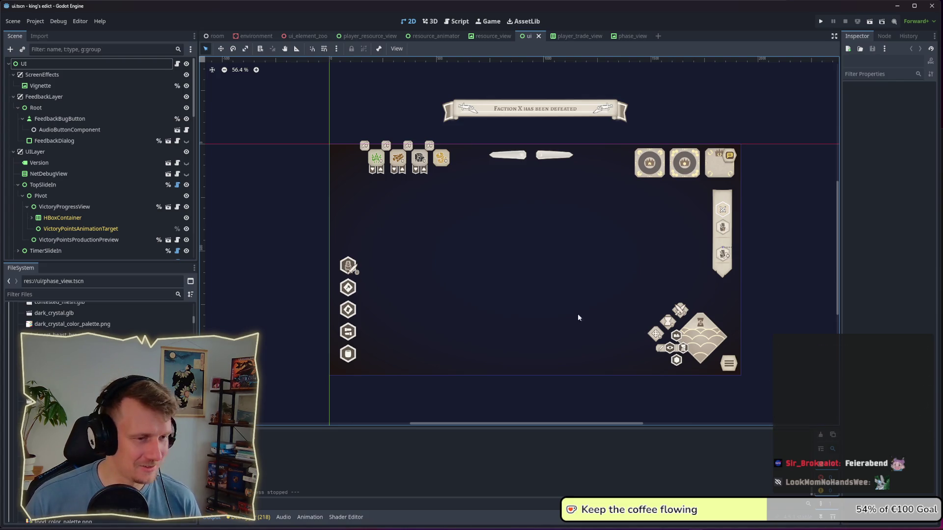
pyautogui.click(111, 294)
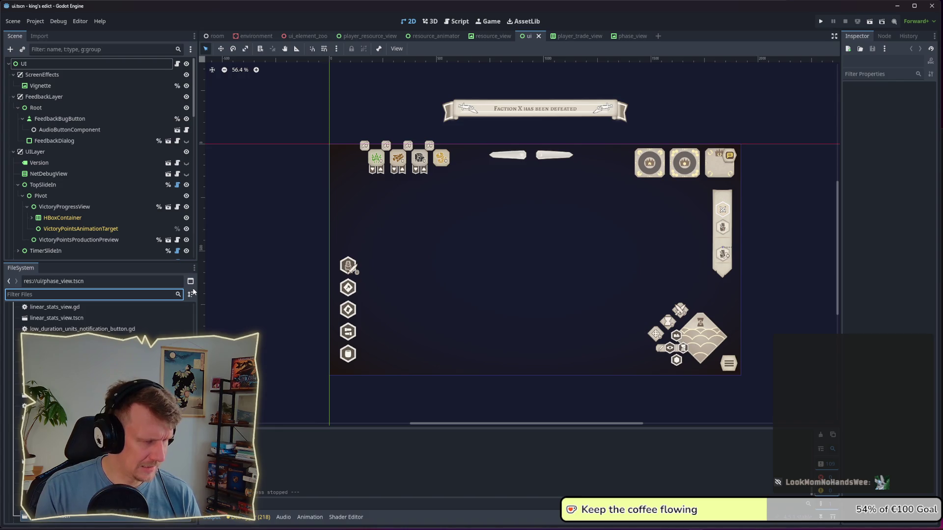
pyautogui.write('zoo')
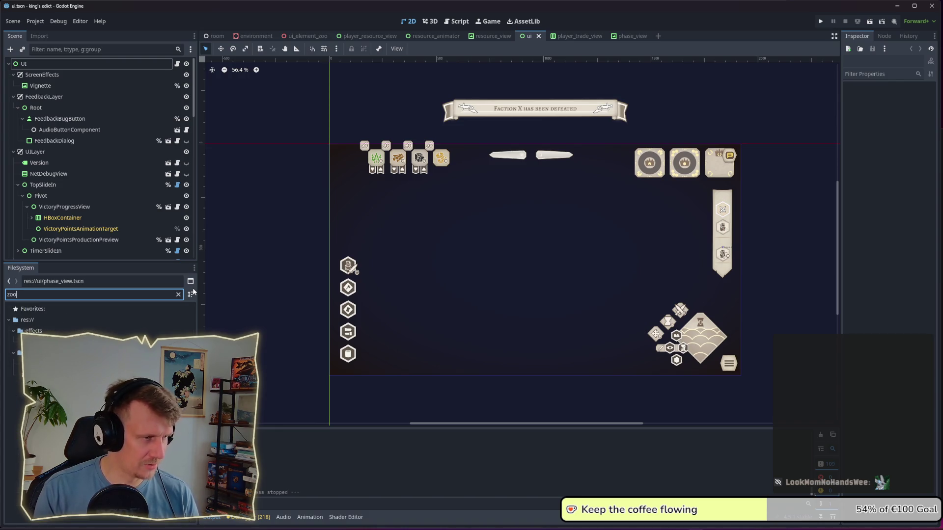
pyautogui.doubleClick(54, 364)
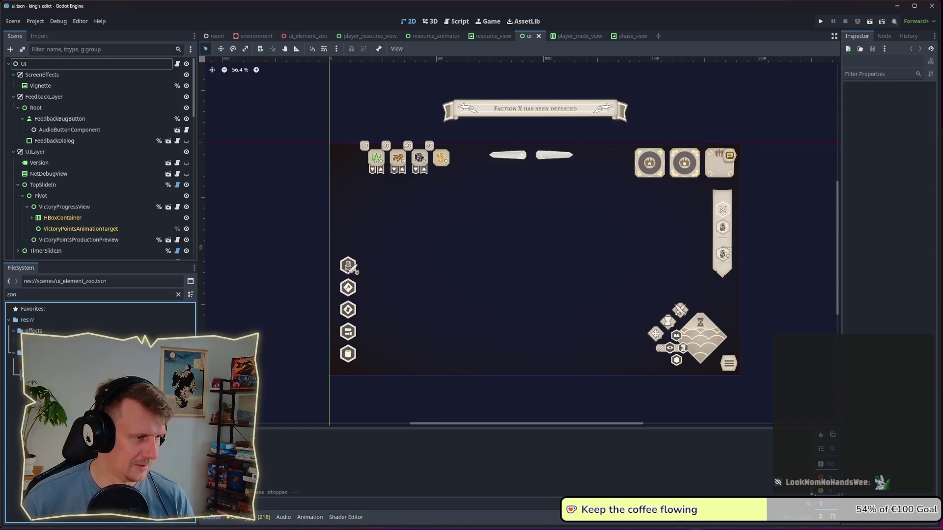
pyautogui.click(870, 21)
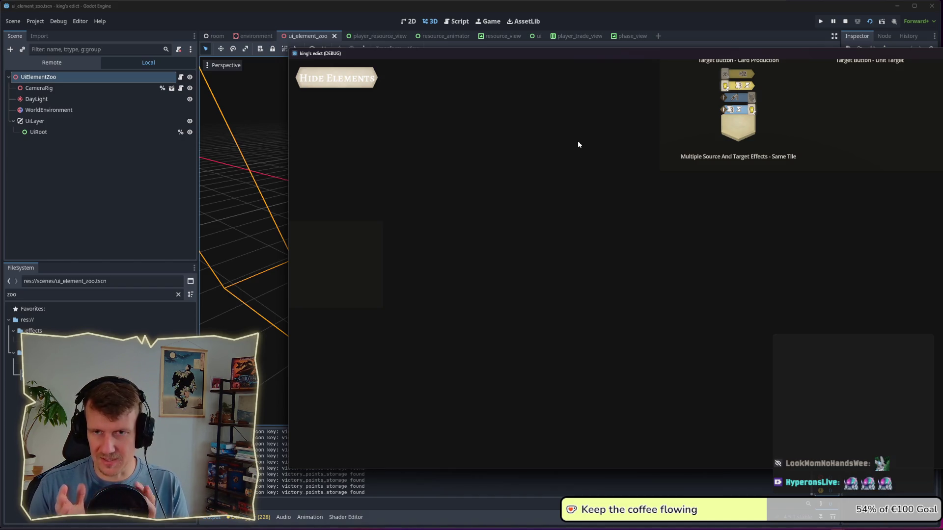
# Step: Drag the 'king's edict (DEBUG)' window further left over the editor
pyautogui.moveTo(634, 55); pyautogui.dragTo(497, 60)
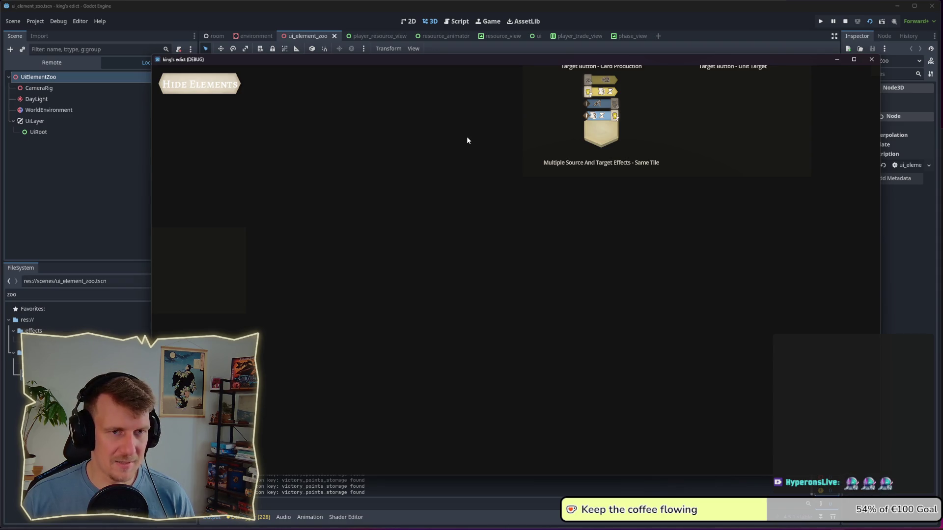
pyautogui.scroll(1, 467, 141)
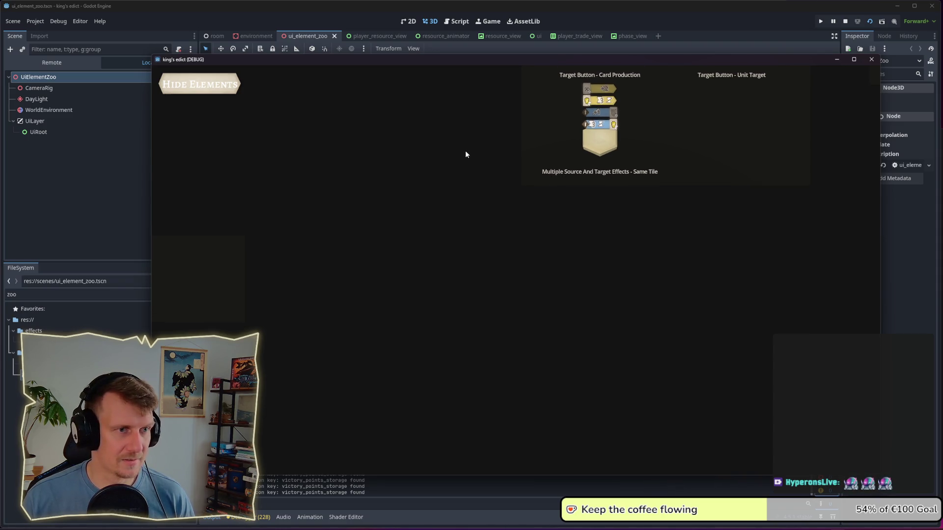
pyautogui.scroll(5, 466, 141)
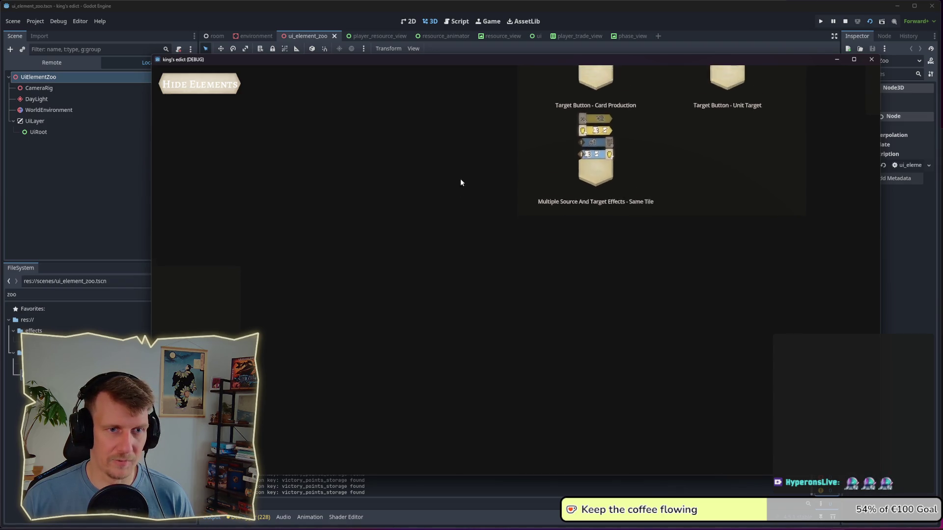
pyautogui.scroll(3, 455, 264)
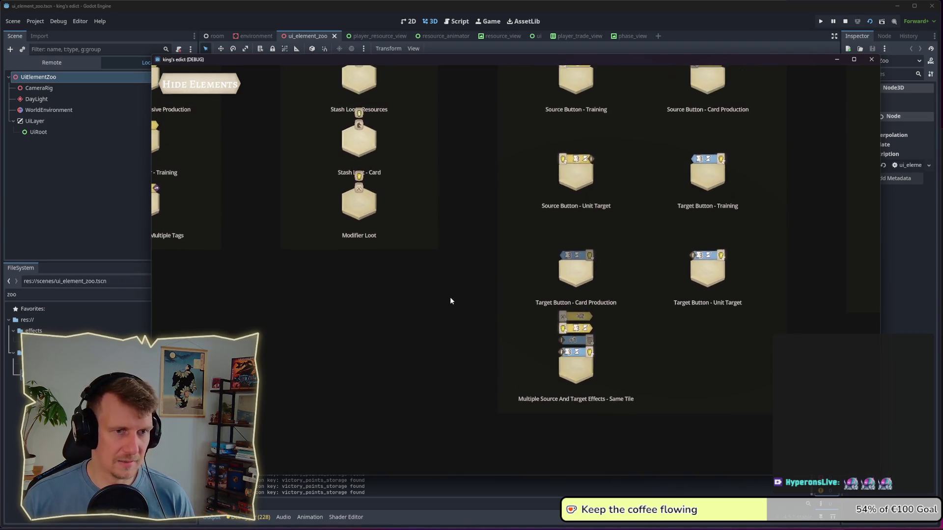
pyautogui.scroll(2, 447, 333)
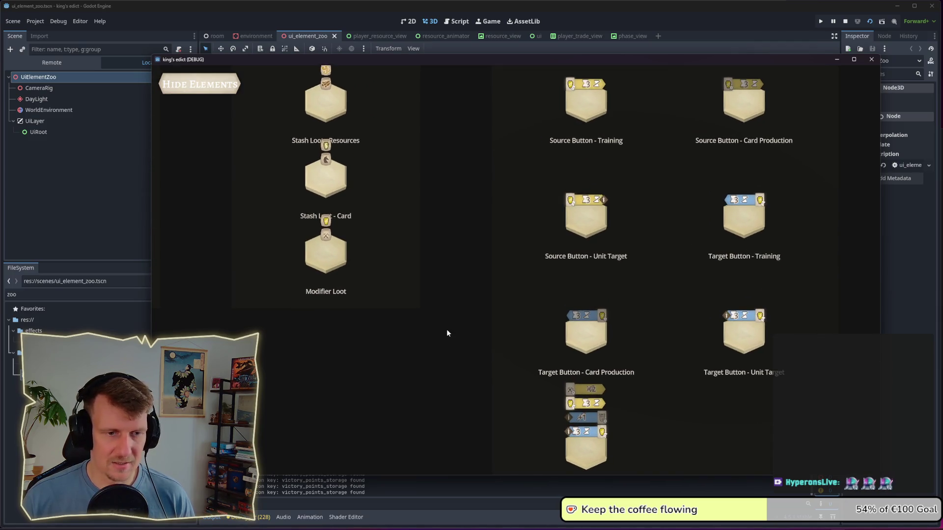
pyautogui.moveTo(509, 315); pyautogui.dragTo(398, 269)
pyautogui.scroll(-4, 398, 269)
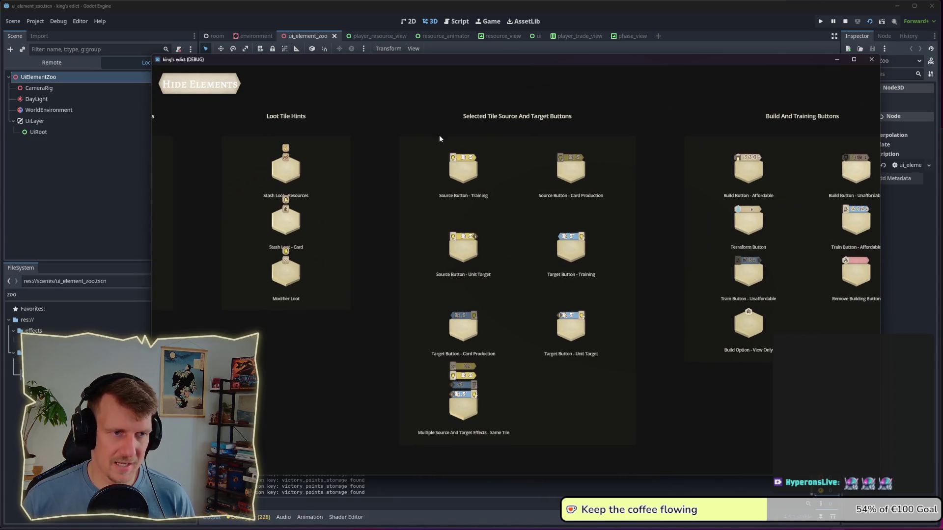
pyautogui.scroll(5, 466, 217)
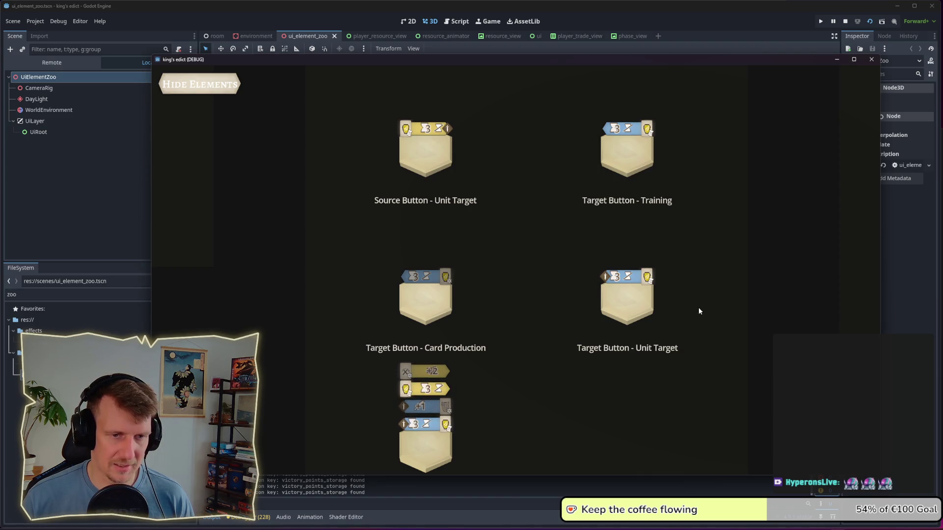
pyautogui.scroll(4, 618, 253)
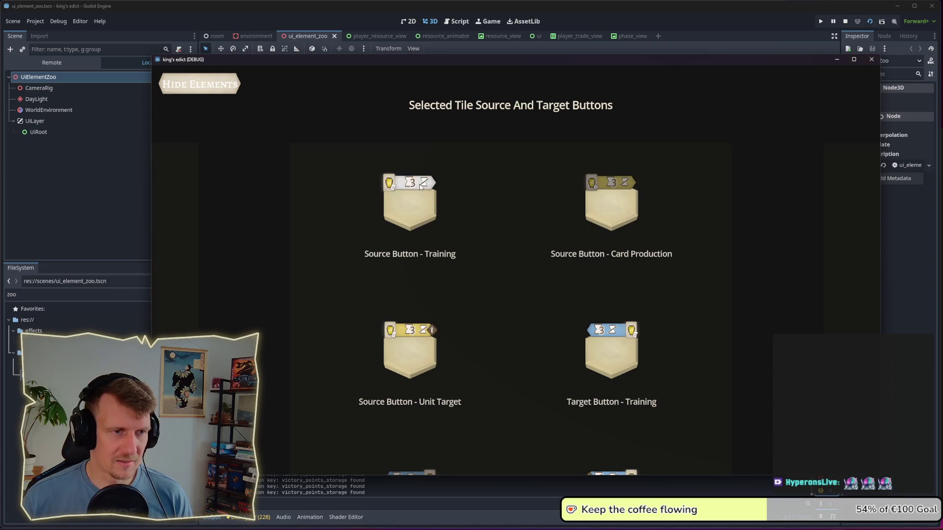
pyautogui.scroll(-3, 412, 319)
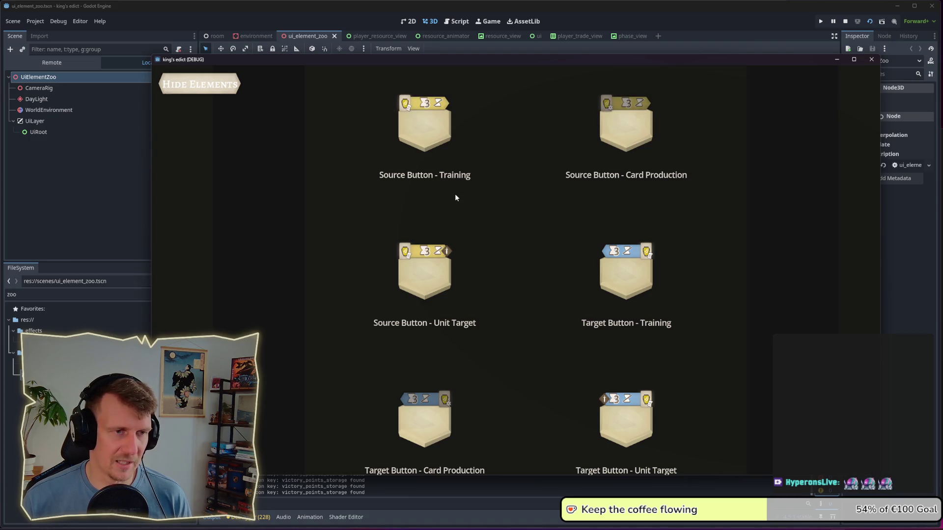
pyautogui.scroll(-2, 456, 195)
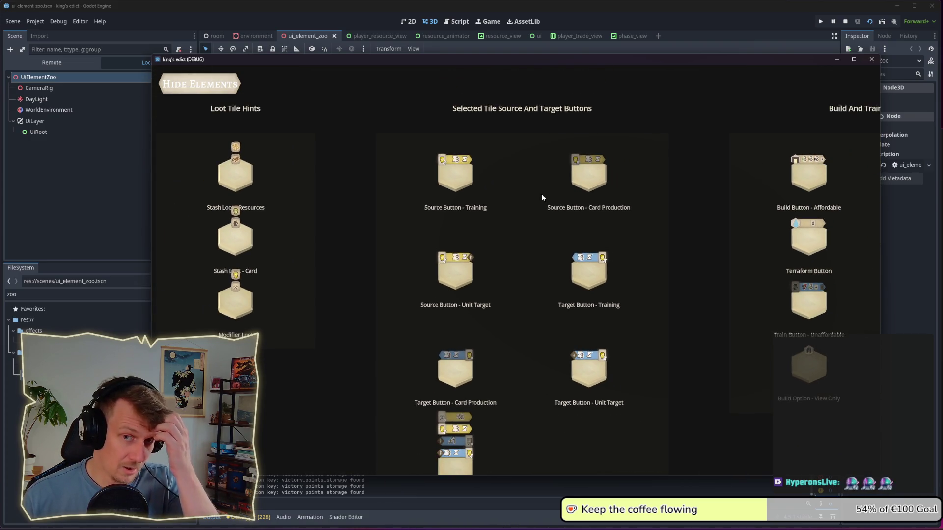
pyautogui.hscroll(3, 561, 196)
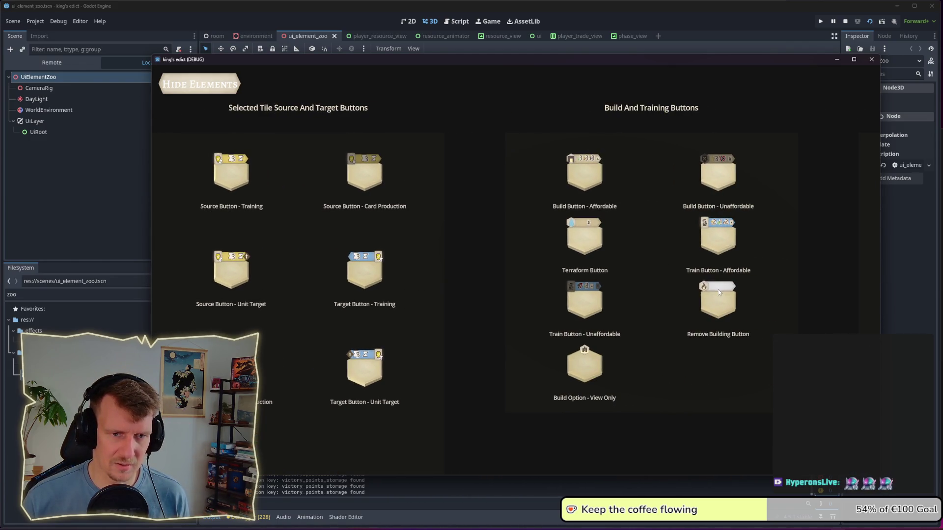
pyautogui.hscroll(5, 718, 293)
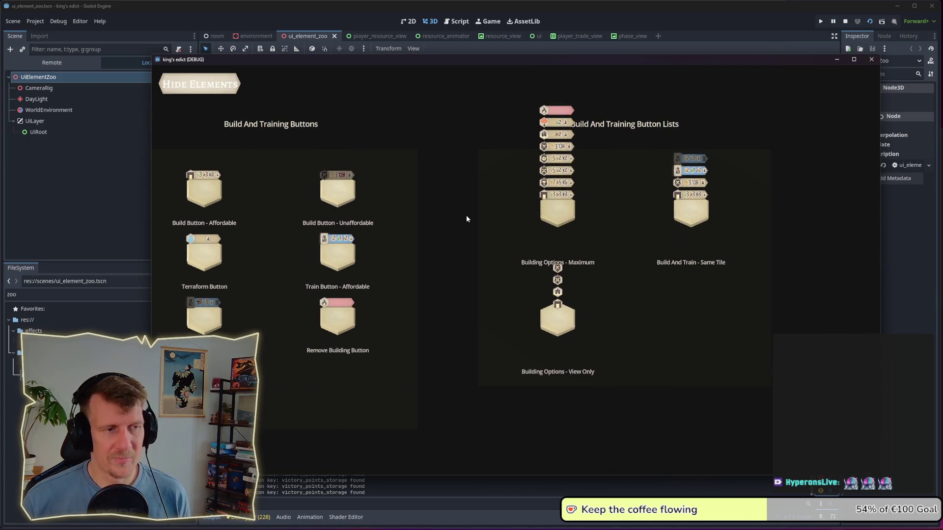
pyautogui.scroll(-1, 466, 218)
pyautogui.hscroll(-3, 541, 234)
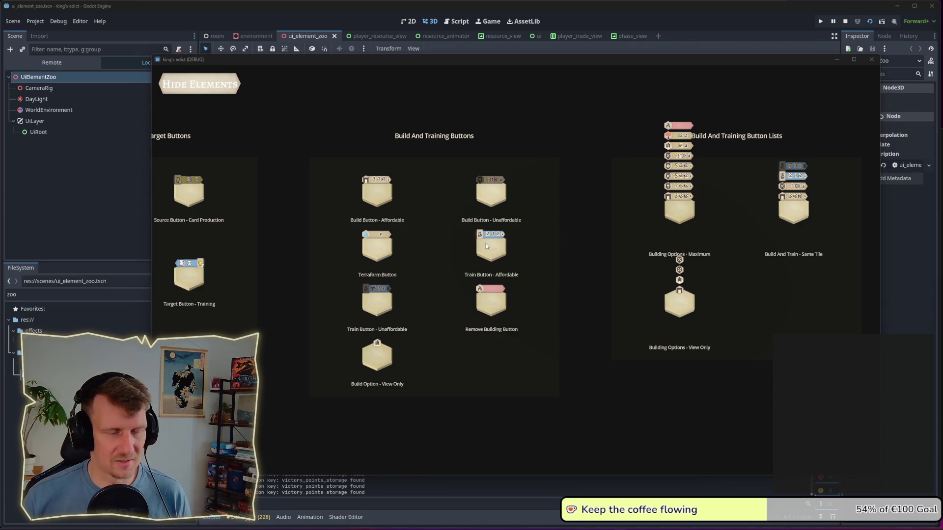
pyautogui.scroll(1, 527, 265)
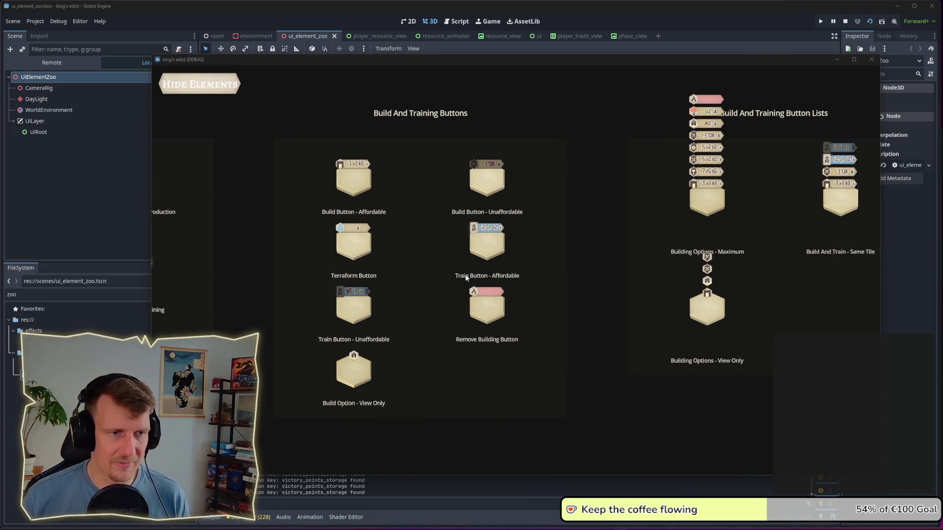
pyautogui.moveTo(431, 302); pyautogui.dragTo(563, 279)
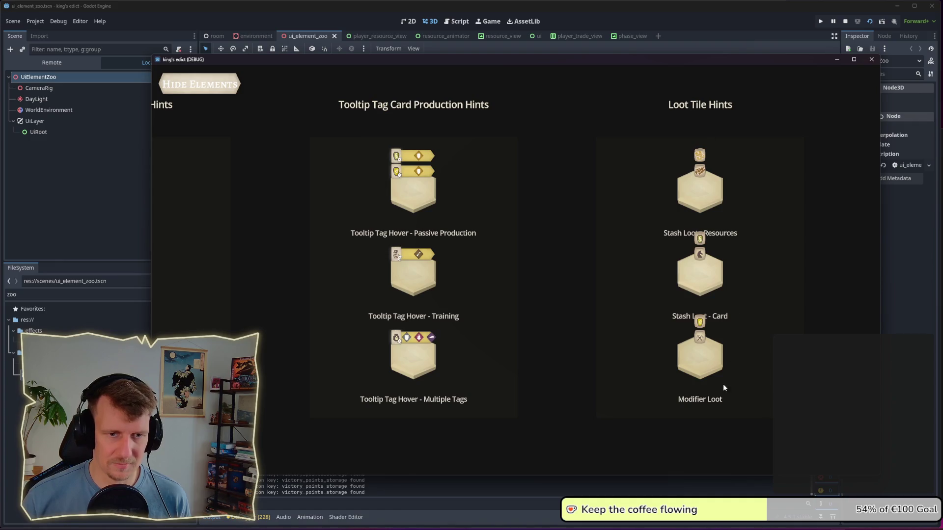
# Step: Zoom out and pan the UI zoo past the Source/Target and Build/Training panels toward Resource Animation
pyautogui.scroll(-3, 525, 324)
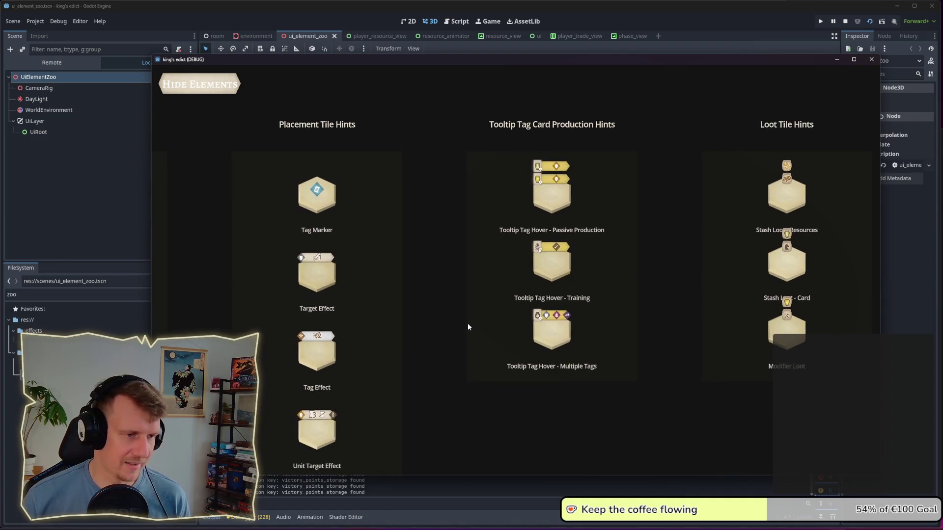
pyautogui.scroll(-2, 467, 278)
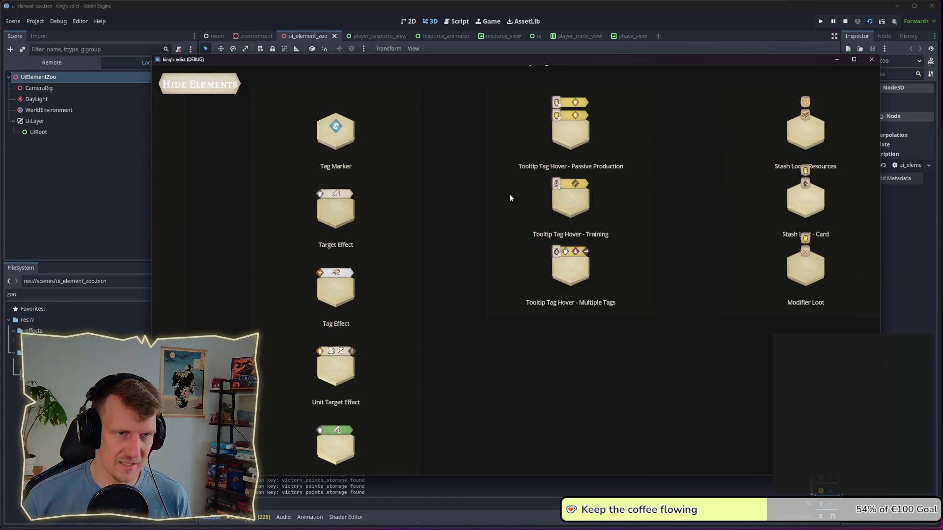
pyautogui.scroll(-2, 520, 228)
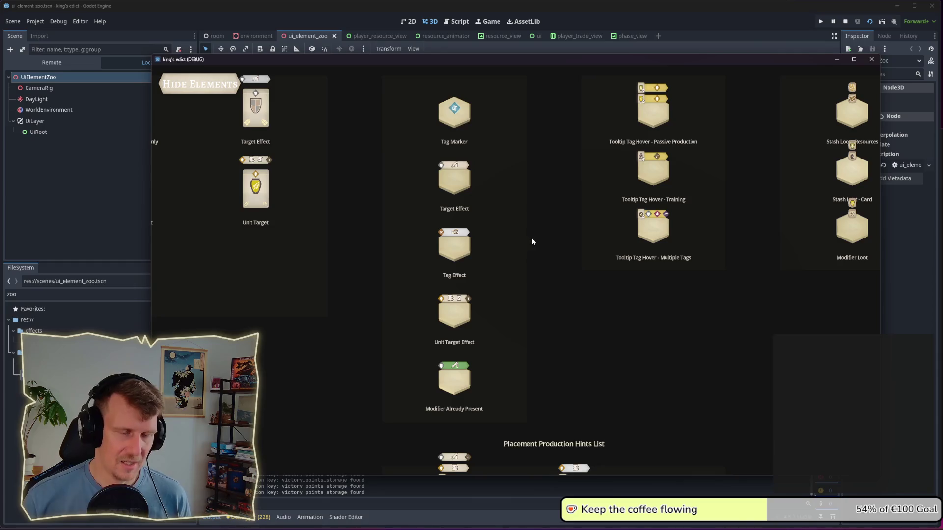
pyautogui.scroll(-1, 462, 299)
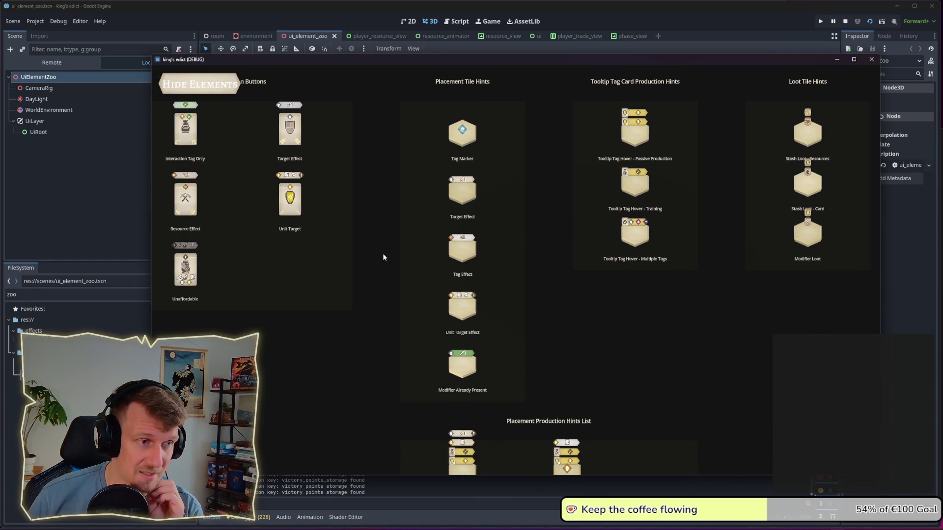
pyautogui.scroll(-1, 459, 258)
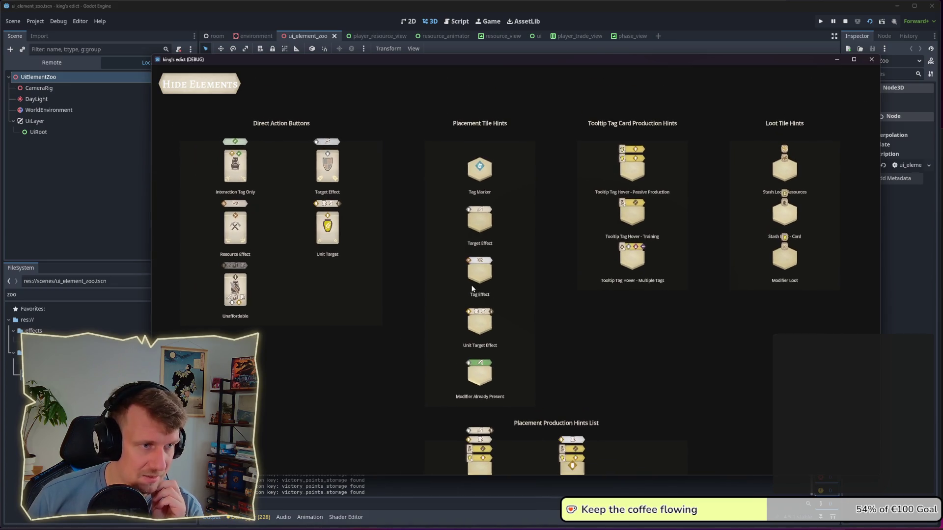
pyautogui.scroll(2, 393, 276)
pyautogui.press('d')
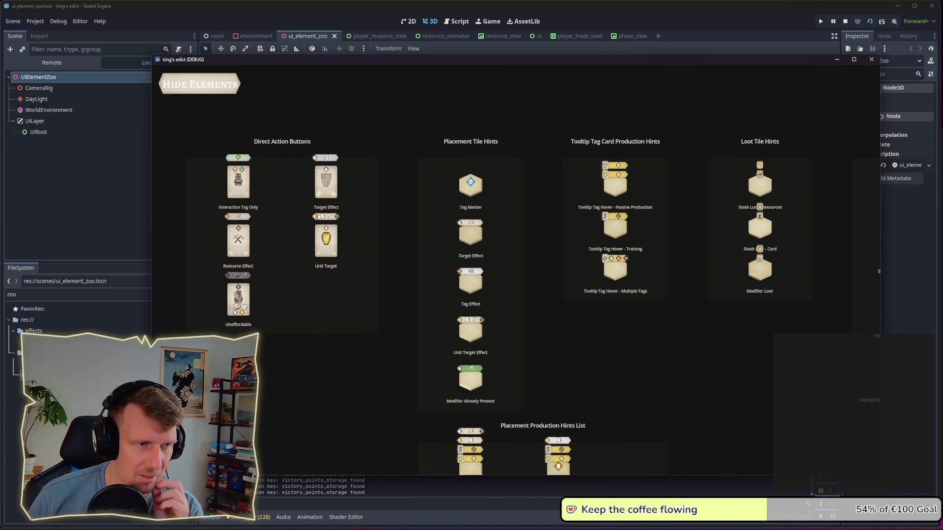
pyautogui.press('d')
pyautogui.press('d')
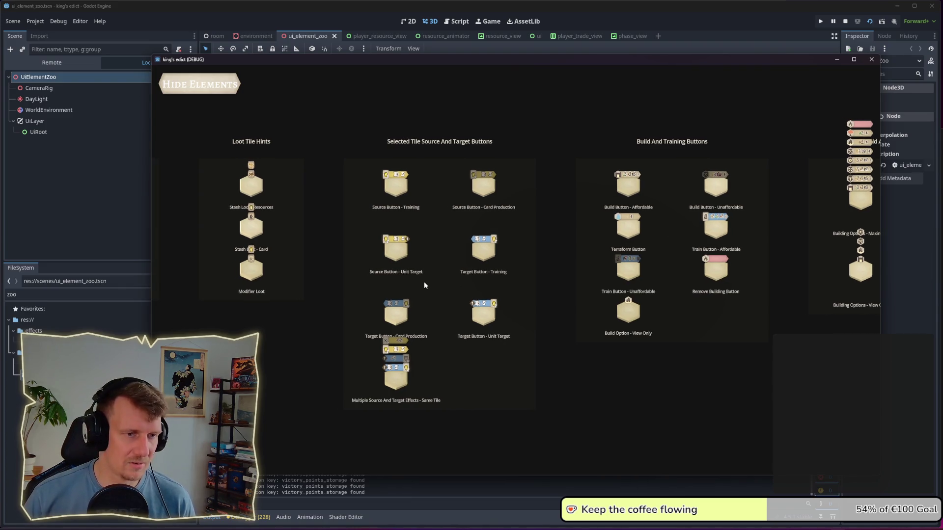
pyautogui.press('d')
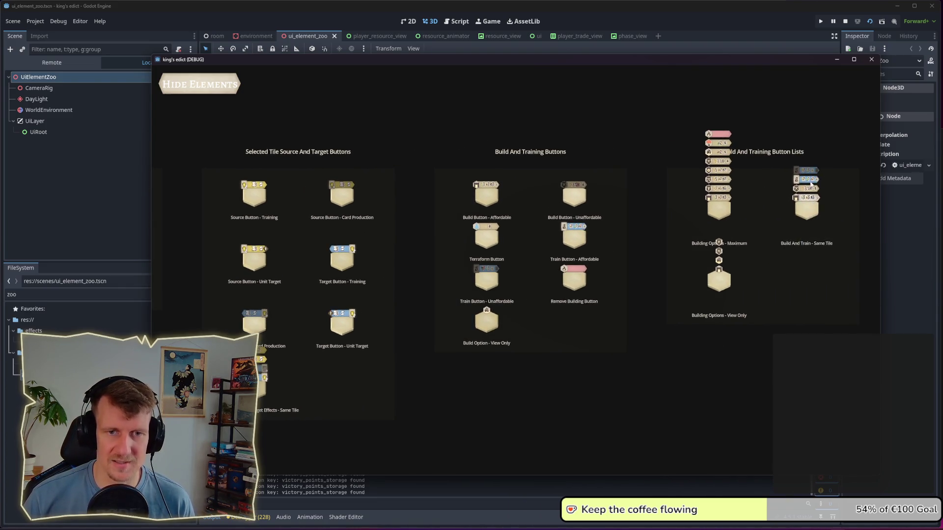
pyautogui.scroll(3, 612, 238)
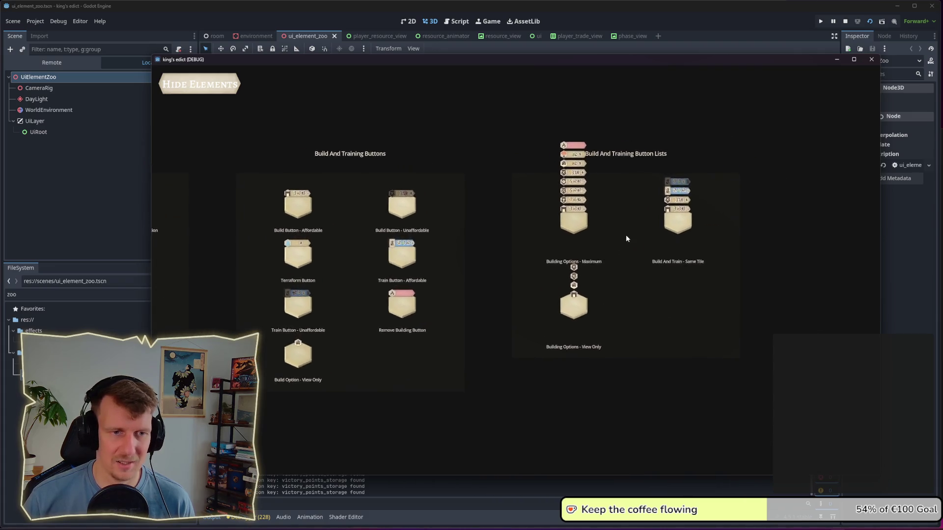
pyautogui.scroll(3, 530, 273)
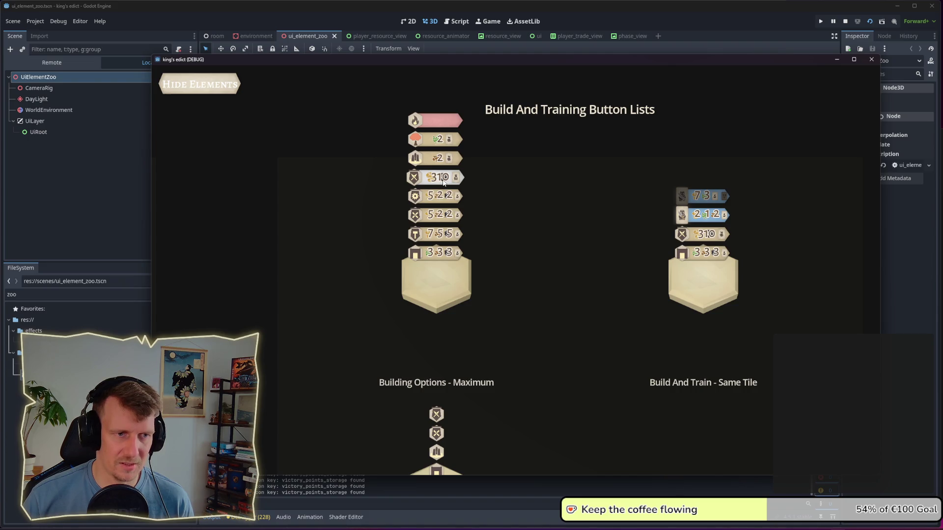
pyautogui.scroll(-5, 441, 182)
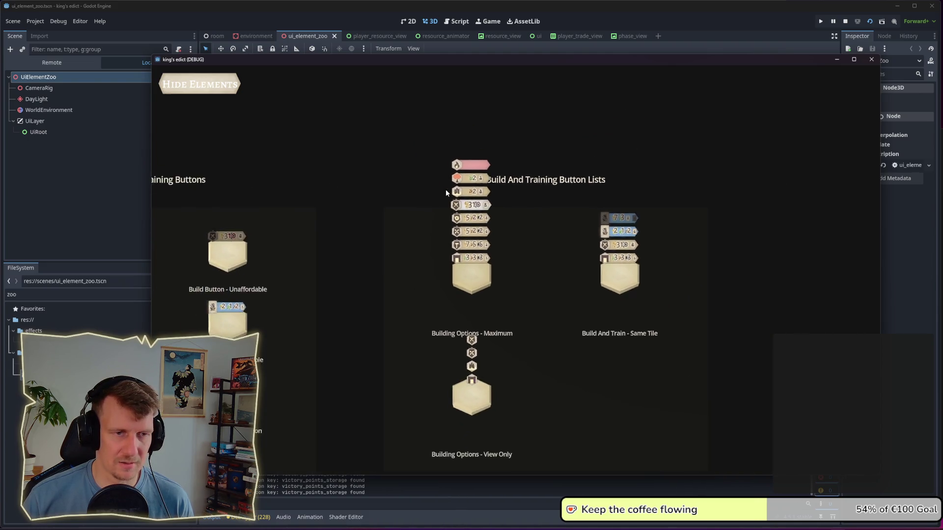
pyautogui.press('s')
pyautogui.press('a')
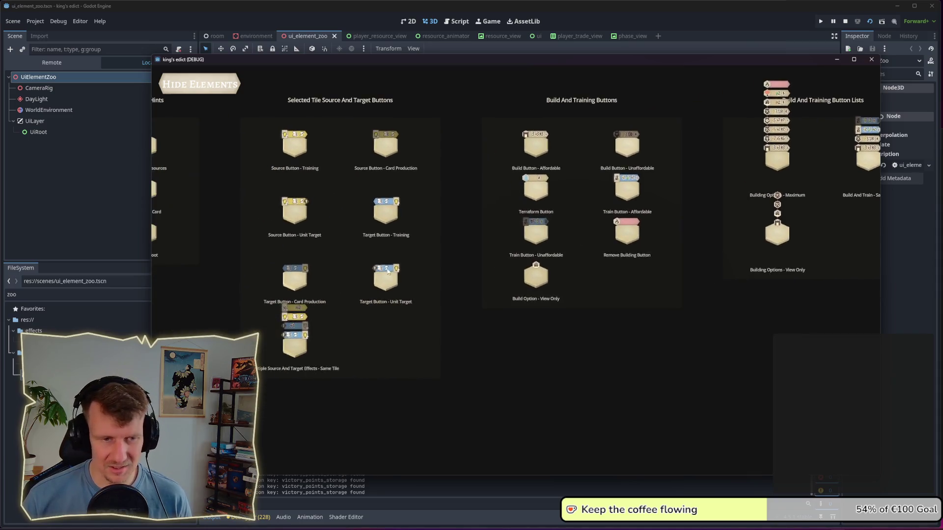
# Step: Zoom in on the Resource Animation panel and collect coins three times on Gain Coins
pyautogui.press('a')
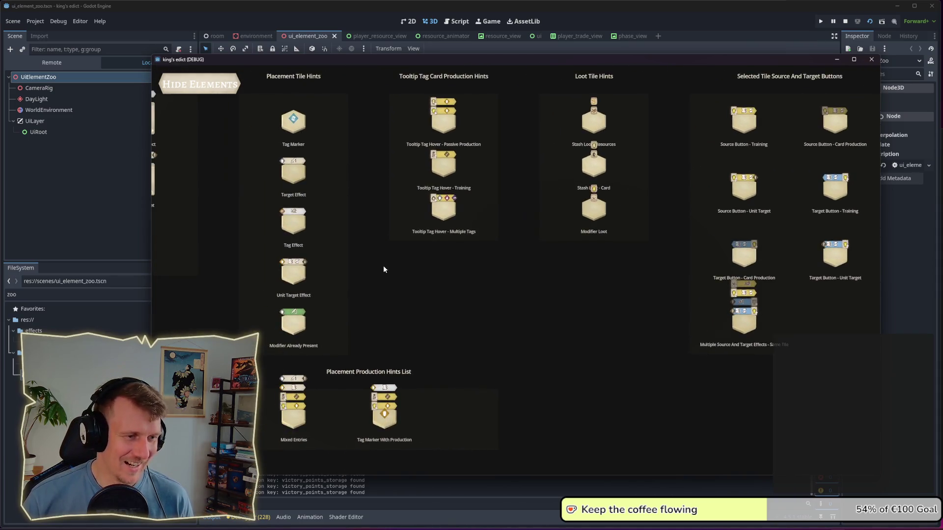
pyautogui.press('s')
pyautogui.press('a')
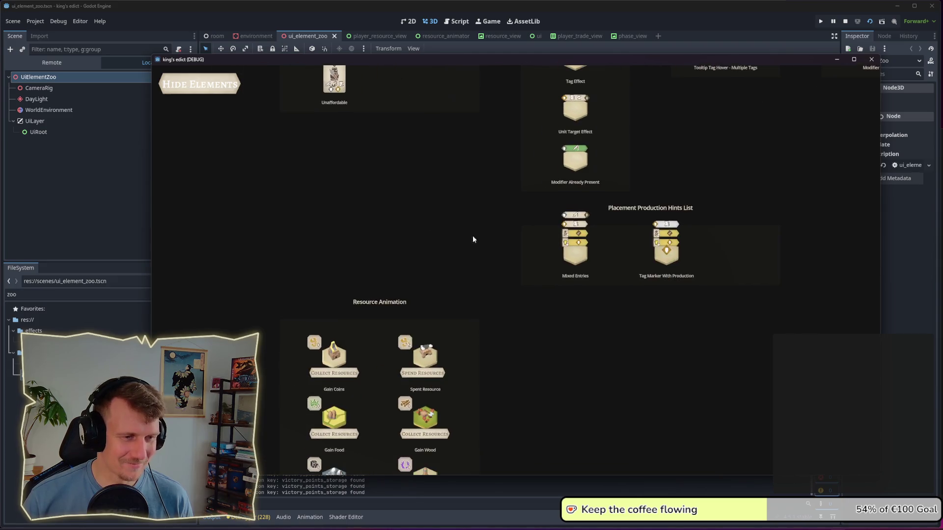
pyautogui.scroll(3, 489, 197)
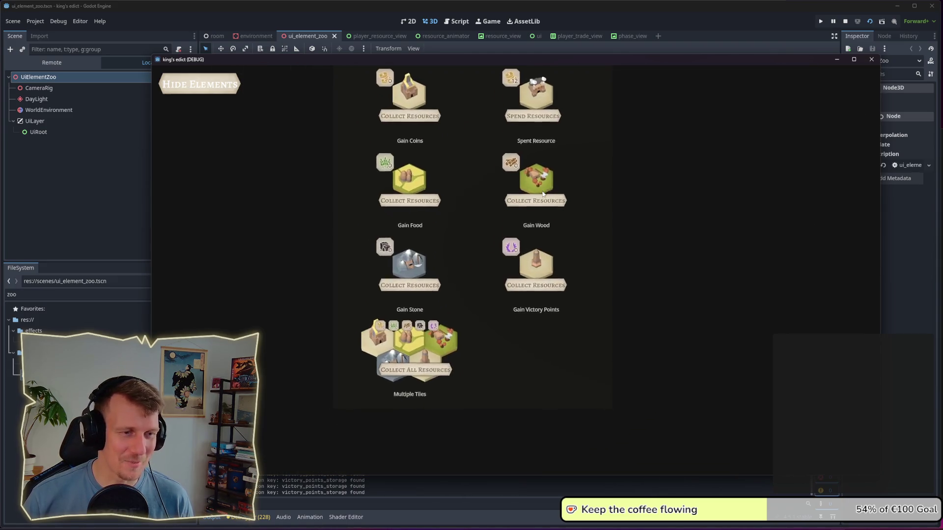
pyautogui.press('s')
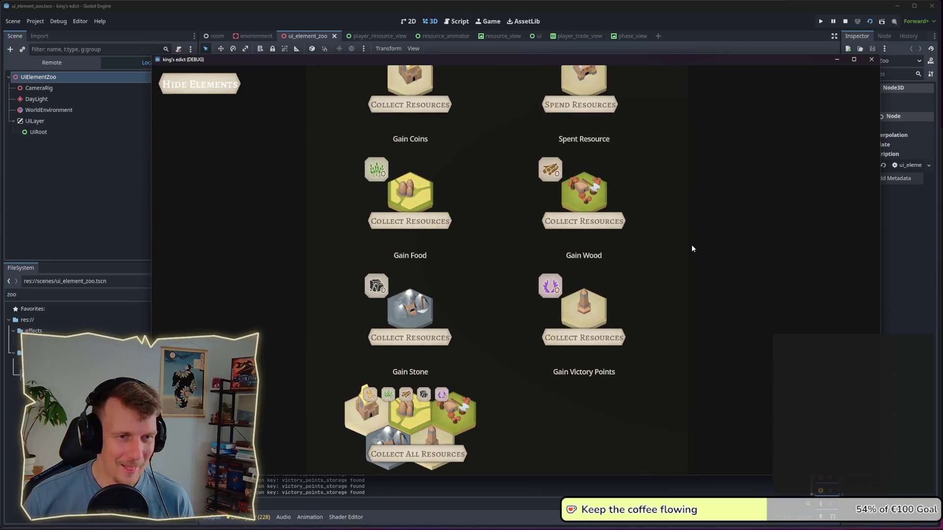
pyautogui.scroll(3, 676, 227)
pyautogui.scroll(-2, 664, 201)
pyautogui.scroll(1, 683, 275)
pyautogui.moveTo(692, 214); pyautogui.dragTo(692, 276)
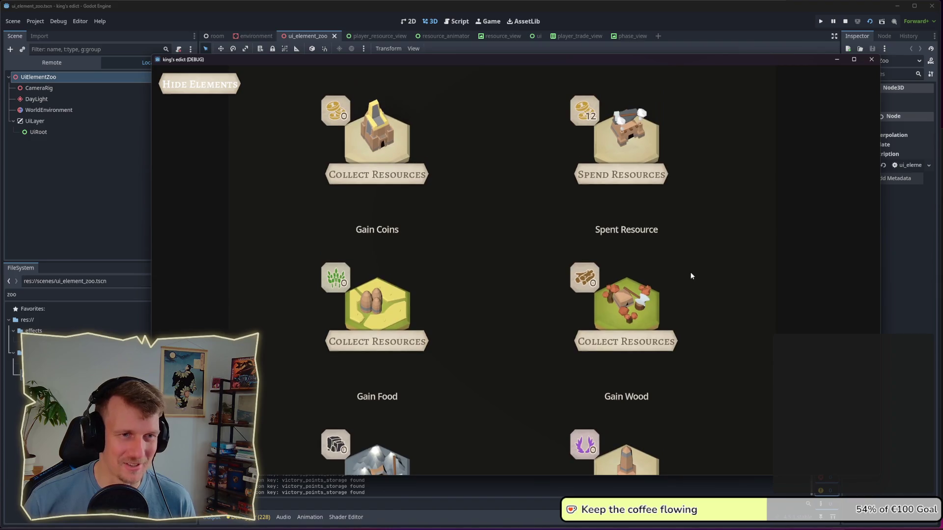
pyautogui.scroll(2, 688, 265)
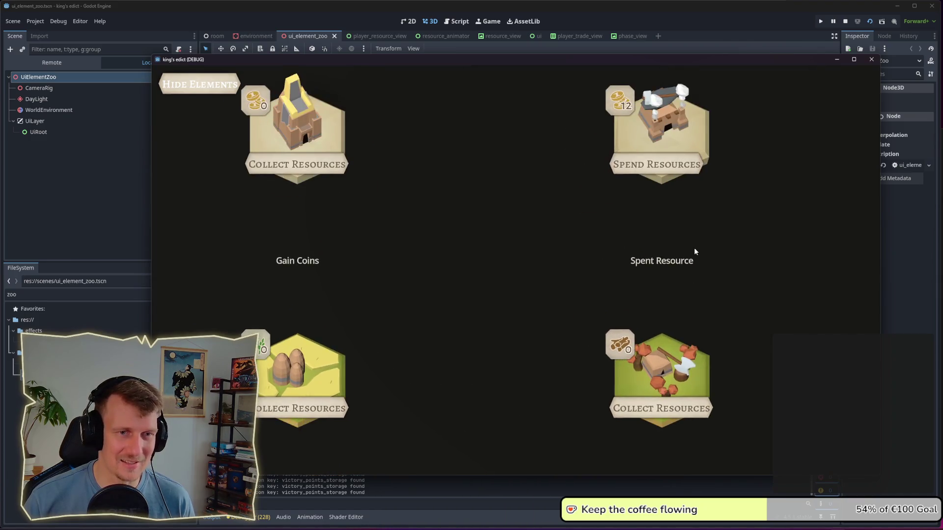
pyautogui.scroll(-2, 691, 284)
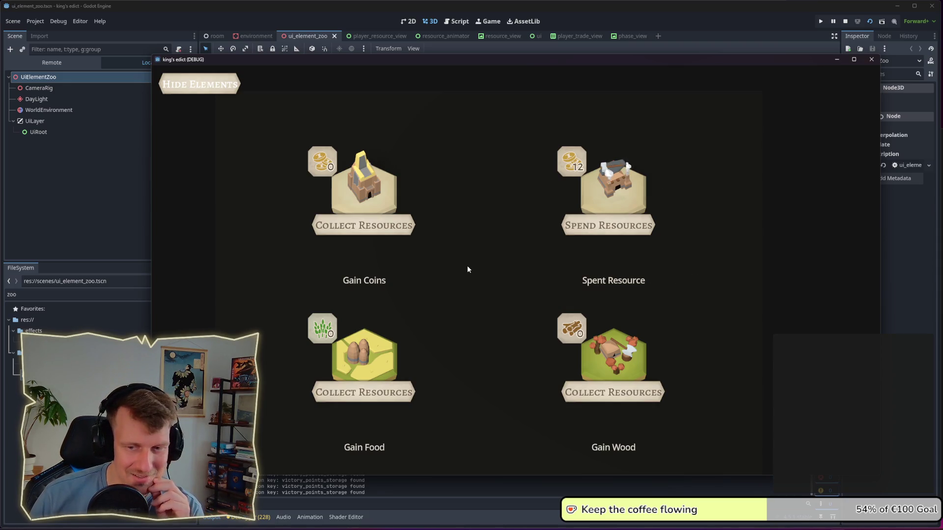
pyautogui.click(398, 236)
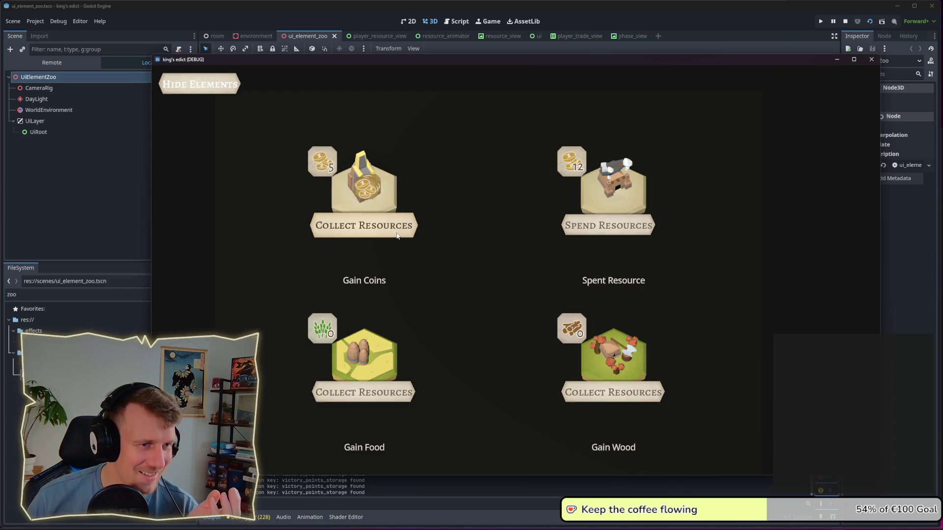
pyautogui.click(398, 236)
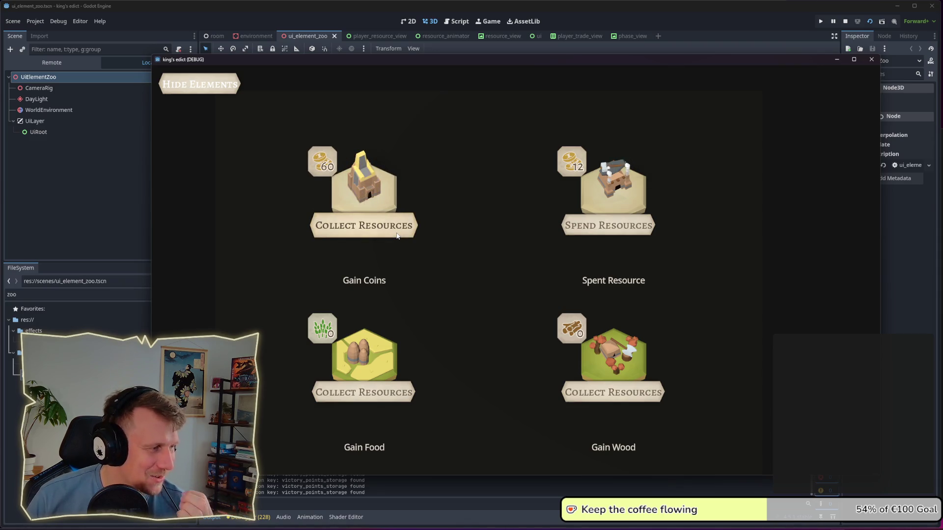
pyautogui.click(398, 236)
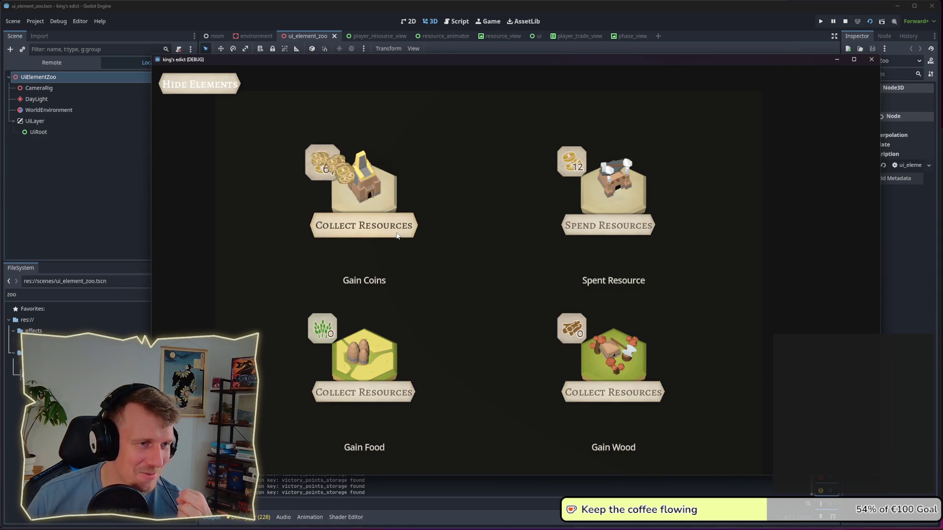
# Step: Spend coins three times on Spend Resources, then collect coins again to reach 90
pyautogui.click(576, 229)
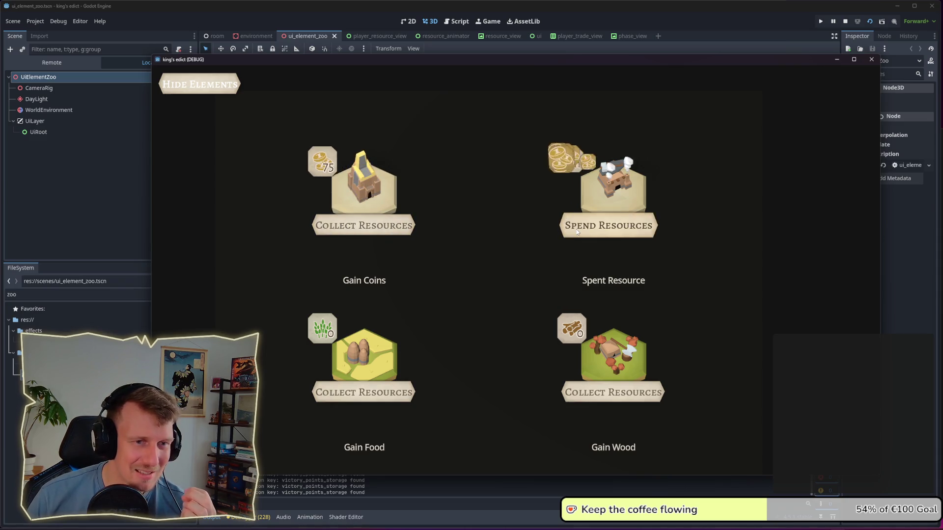
pyautogui.click(593, 229)
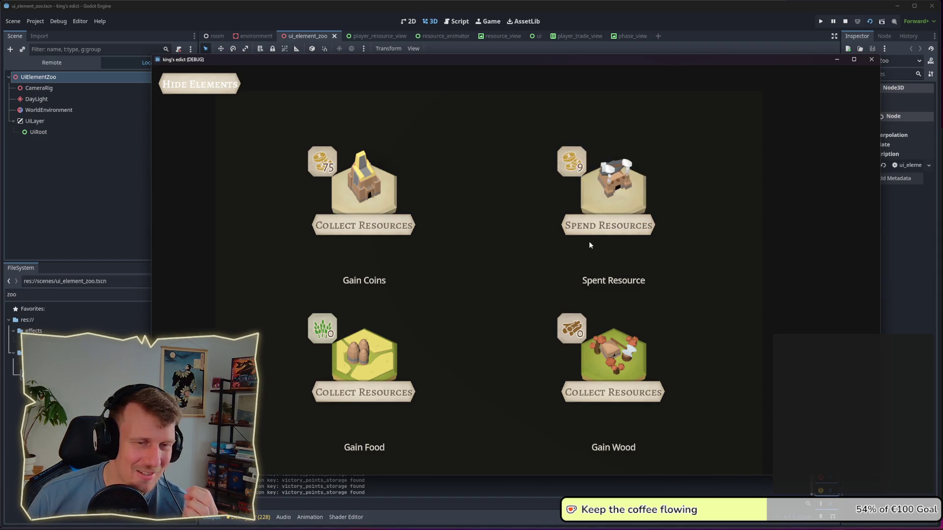
pyautogui.click(589, 229)
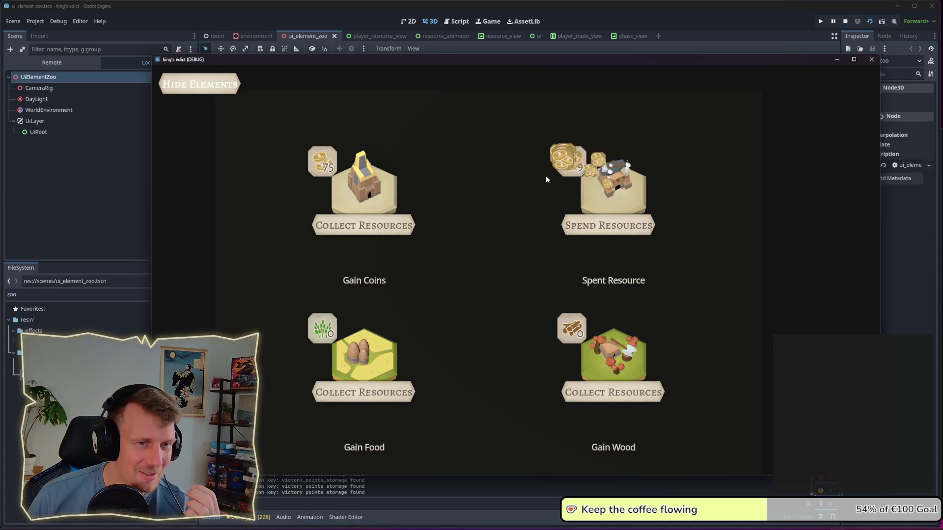
pyautogui.click(348, 228)
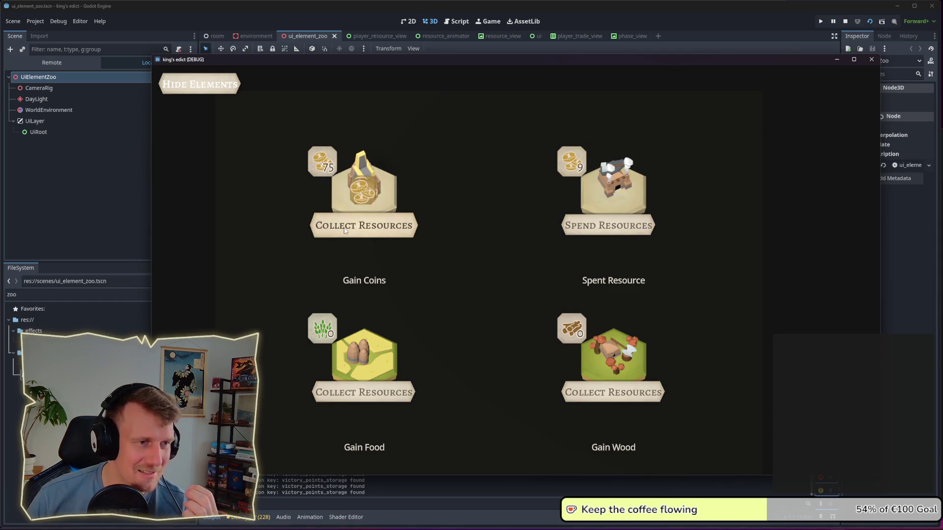
# Step: Collect food repeatedly until Gain Food reads 30, then collect wood on Gain Wood
pyautogui.scroll(-3, 402, 245)
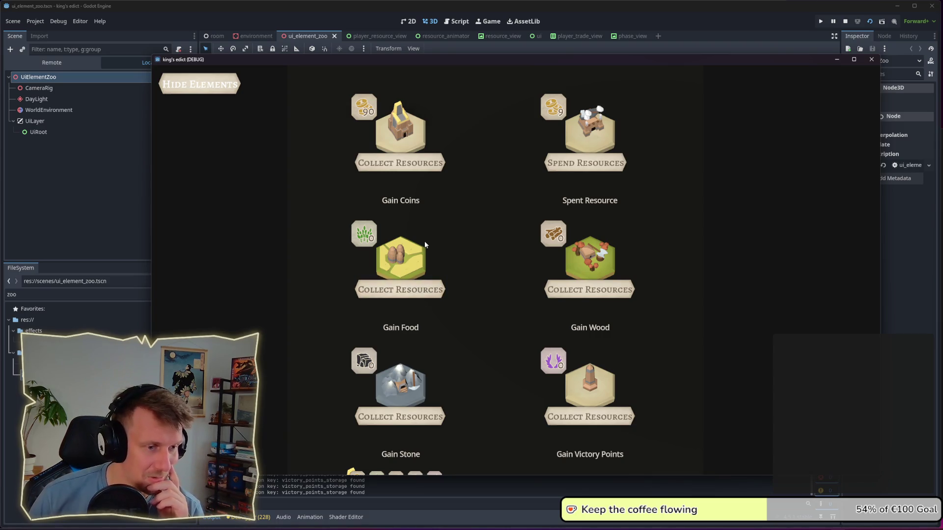
pyautogui.scroll(-2, 465, 217)
pyautogui.click(403, 230)
pyautogui.click(403, 230)
pyautogui.click(403, 229)
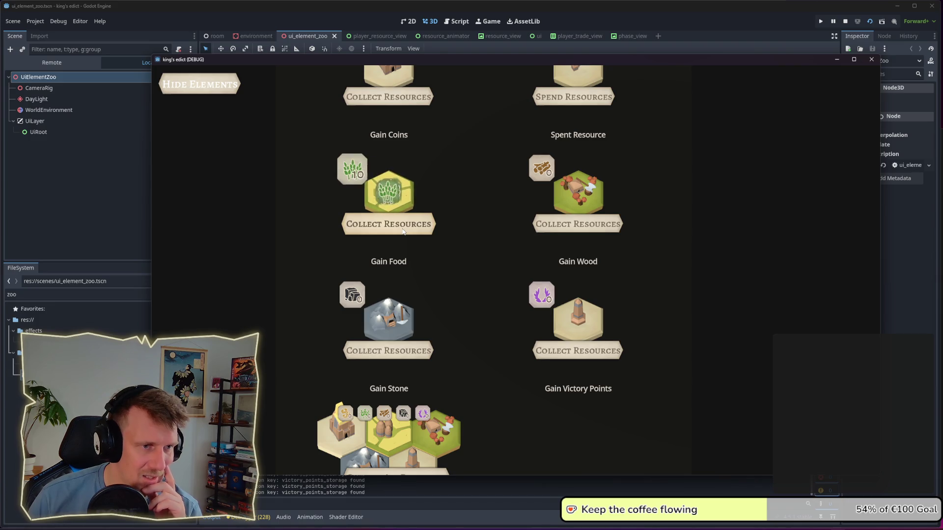
pyautogui.click(402, 230)
pyautogui.click(402, 230)
pyautogui.click(403, 230)
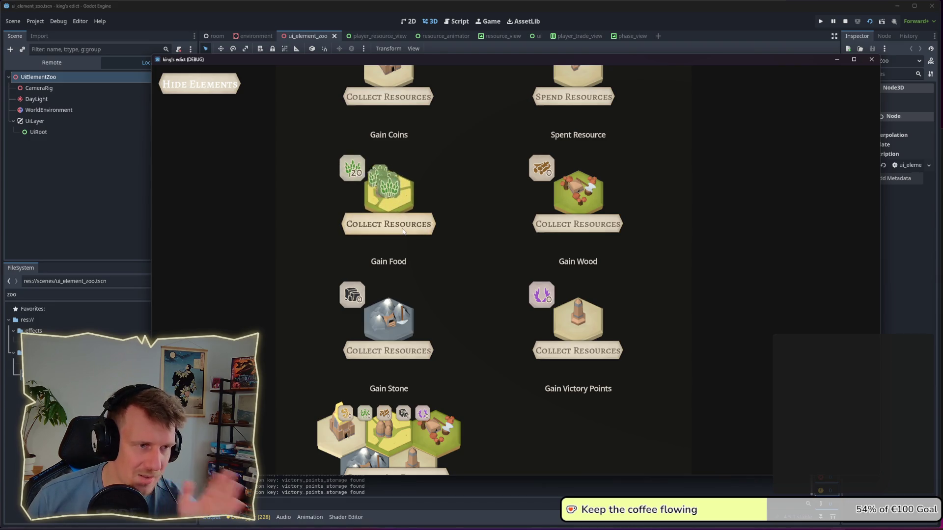
pyautogui.click(402, 230)
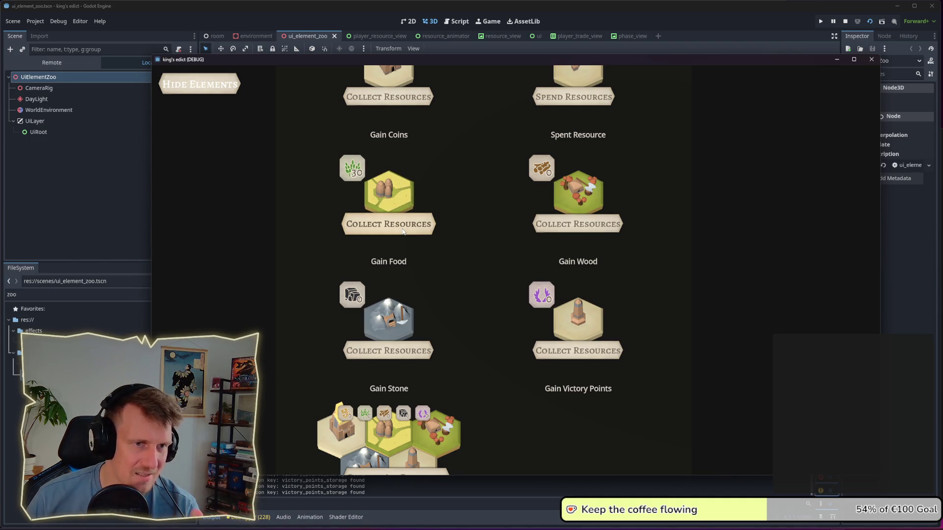
pyautogui.click(552, 229)
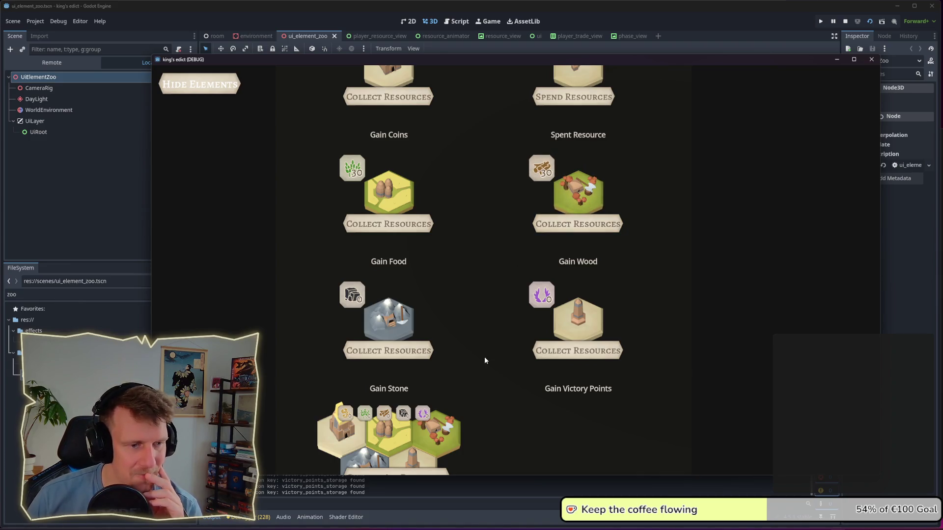
pyautogui.scroll(-2, 479, 295)
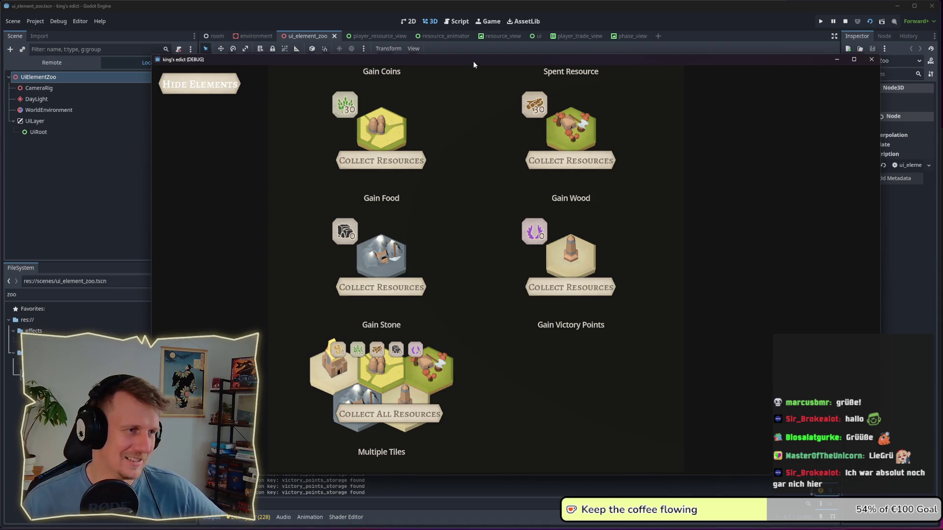
pyautogui.scroll(-1, 477, 228)
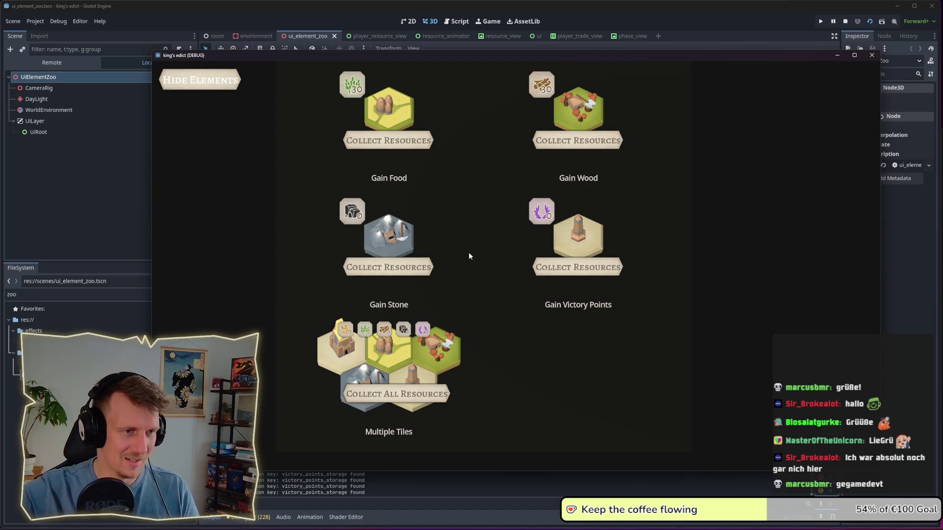
pyautogui.scroll(-3, 463, 259)
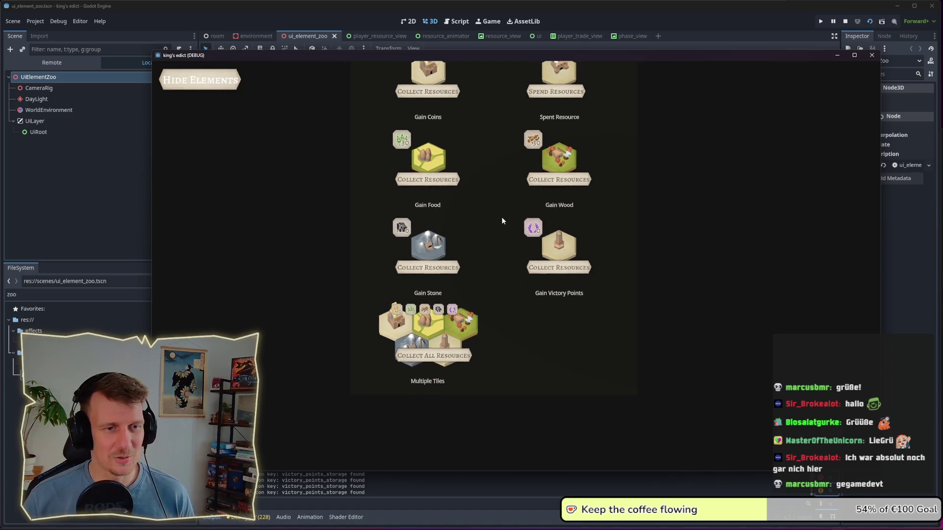
# Step: Pan up through the Placement Hints, Tag Effect and Target Effect panels to the Source/Target panels
pyautogui.press('w')
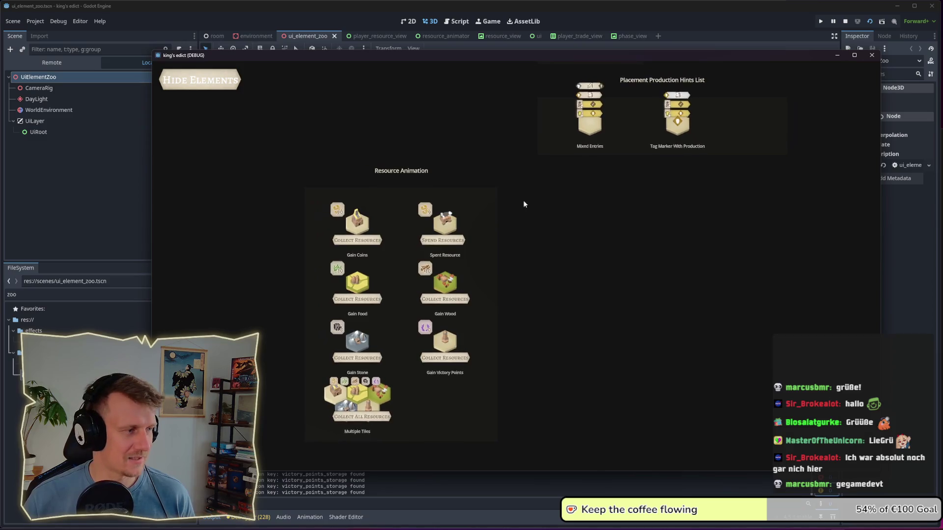
pyautogui.press('w')
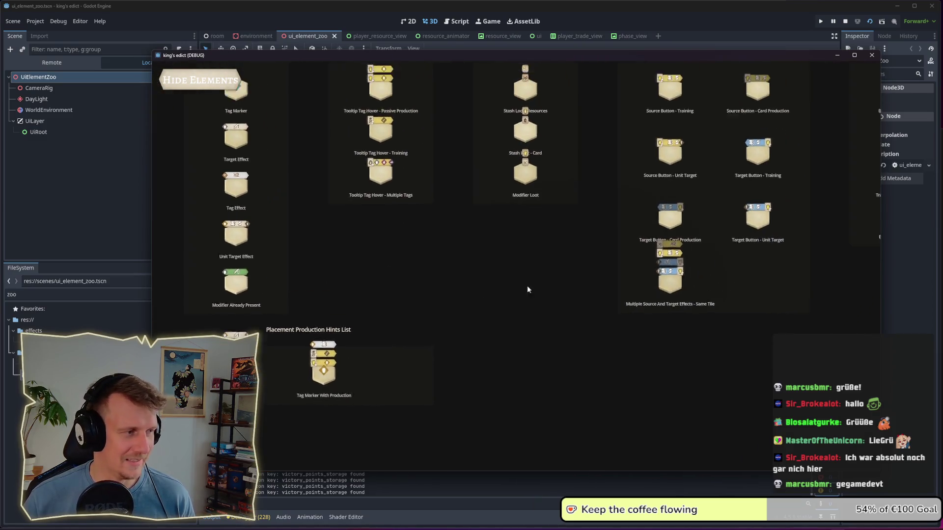
pyautogui.press('d')
pyautogui.press('s')
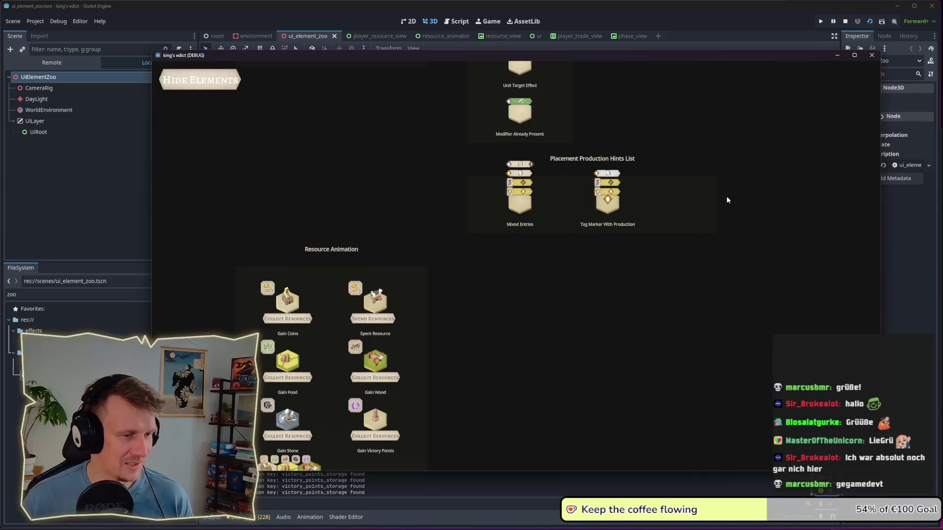
pyautogui.press('a')
pyautogui.press('w')
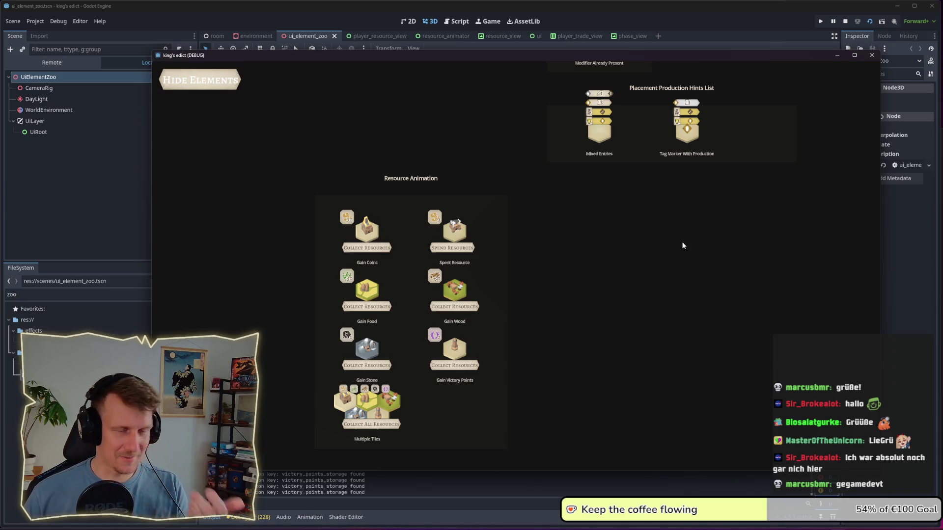
pyautogui.press('w')
pyautogui.press('d')
pyautogui.press('w')
pyautogui.press('d')
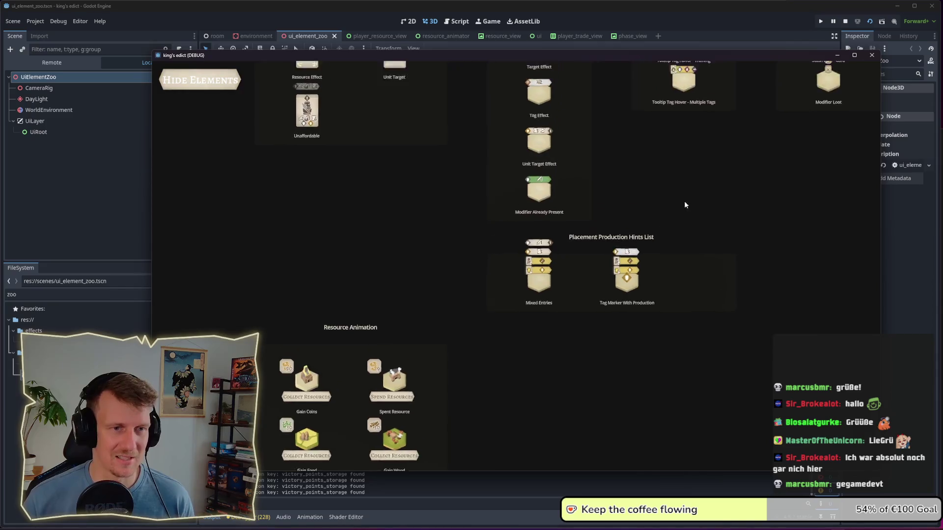
pyautogui.press('w')
pyautogui.press('d')
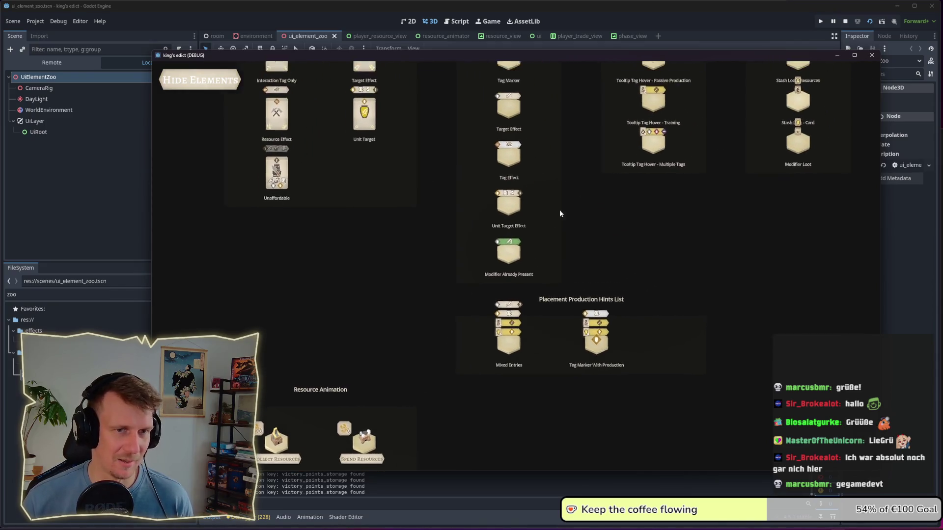
pyautogui.press('w')
pyautogui.press('d')
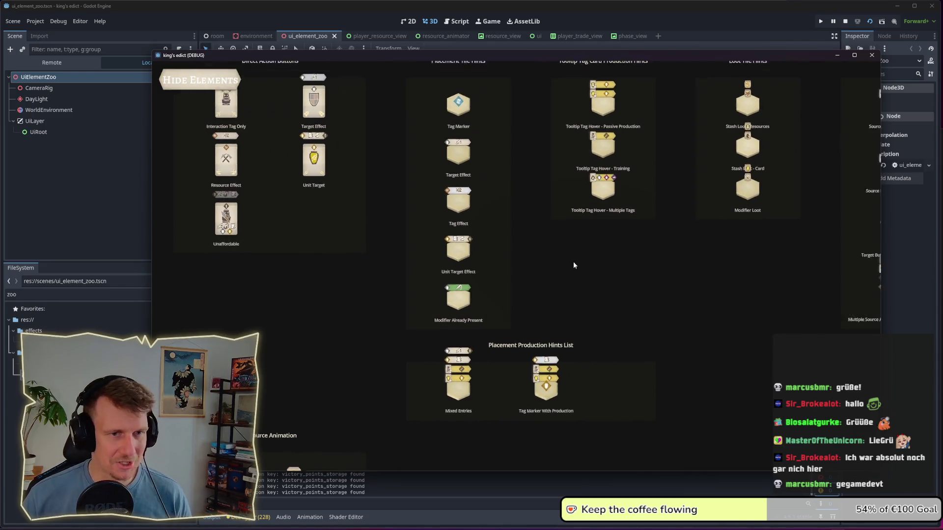
# Step: Pan back down to the Resource Animation section showing Gain Stone, Gain Victory Points and Multiple Tiles
pyautogui.press('s')
pyautogui.press('a')
pyautogui.press('w')
pyautogui.press('d')
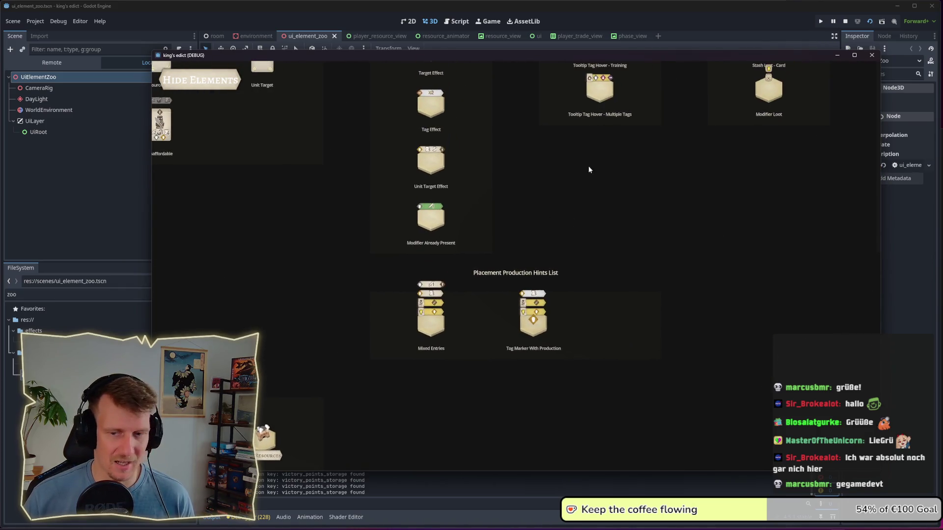
pyautogui.press('w')
pyautogui.press('d')
pyautogui.scroll(5, 467, 248)
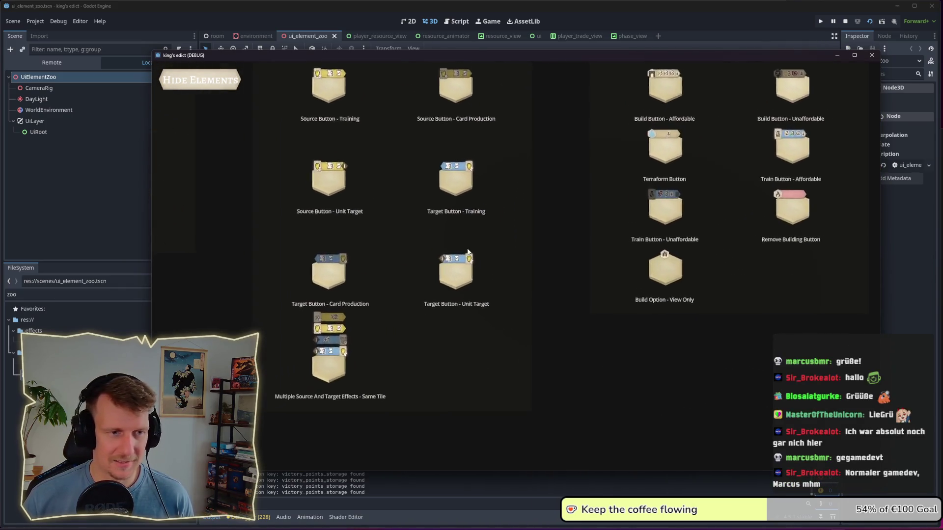
pyautogui.press('a')
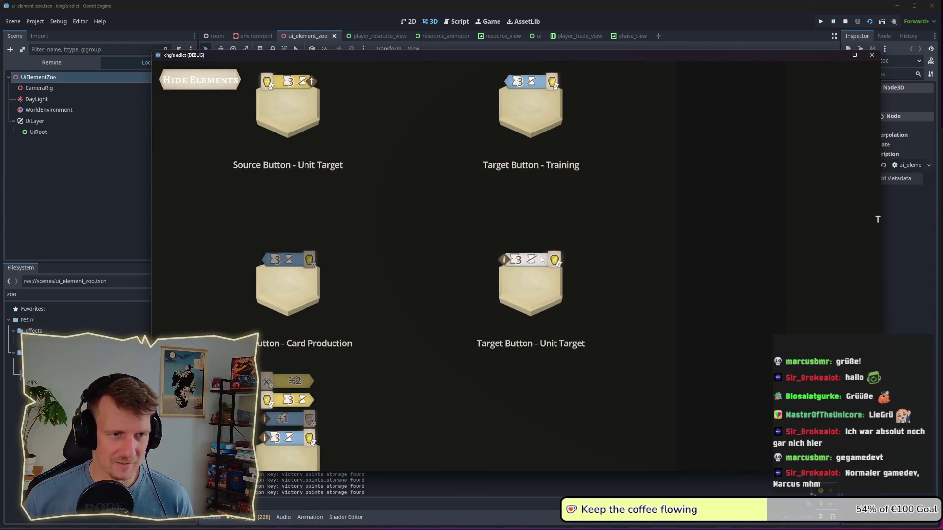
pyautogui.press('a')
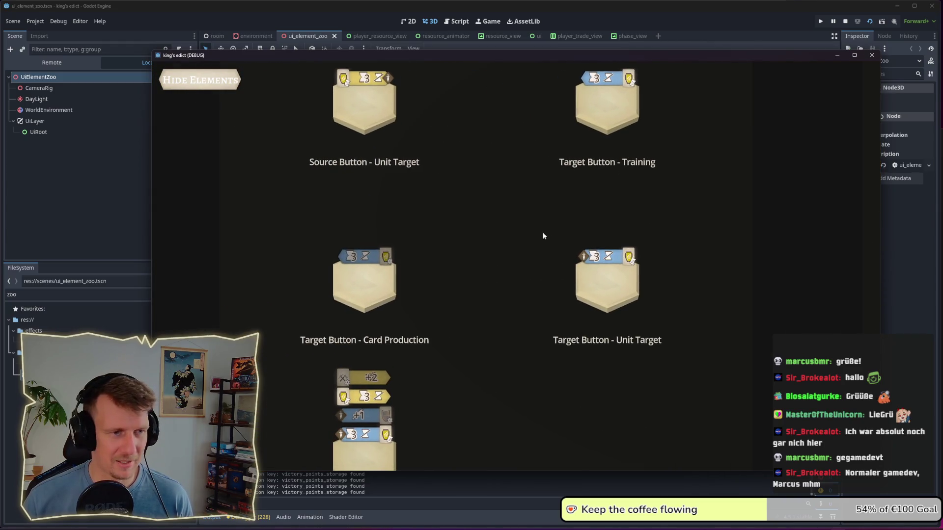
pyautogui.press('s')
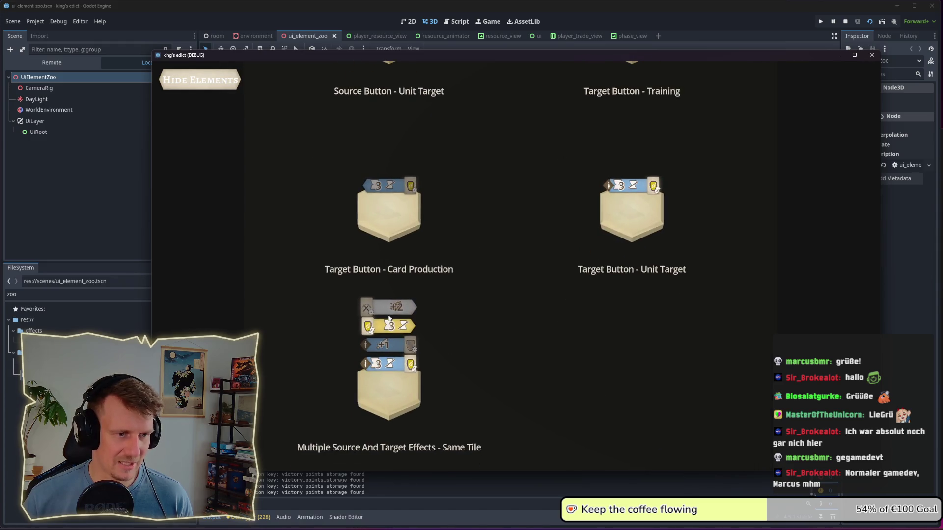
pyautogui.scroll(-3, 389, 315)
pyautogui.press('s')
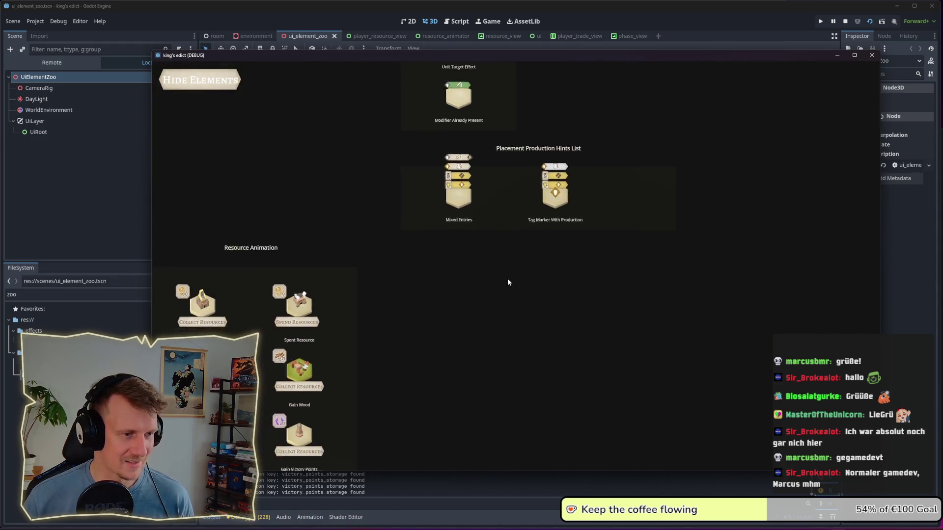
pyautogui.scroll(2, 664, 195)
pyautogui.scroll(1, 579, 281)
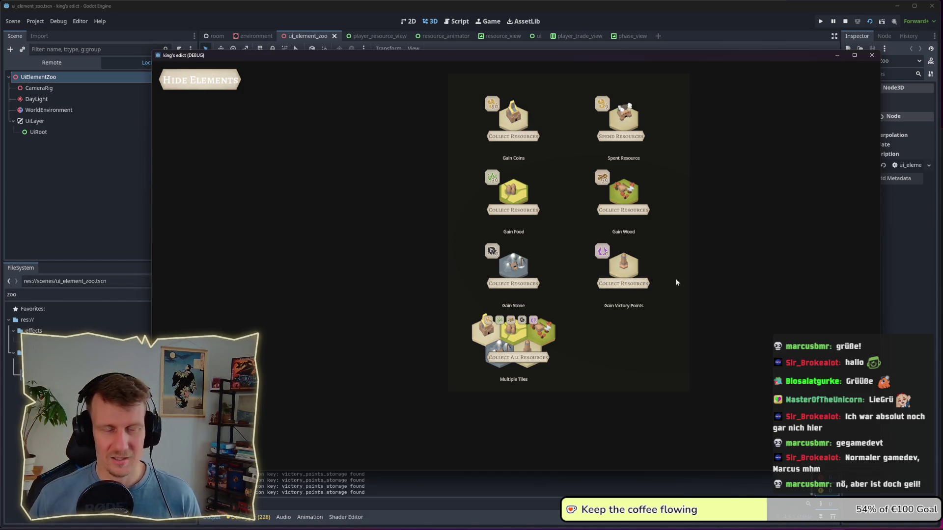
# Step: Zoom into the Multiple Tiles cluster and play Collect All Resources three times
pyautogui.scroll(5, 570, 283)
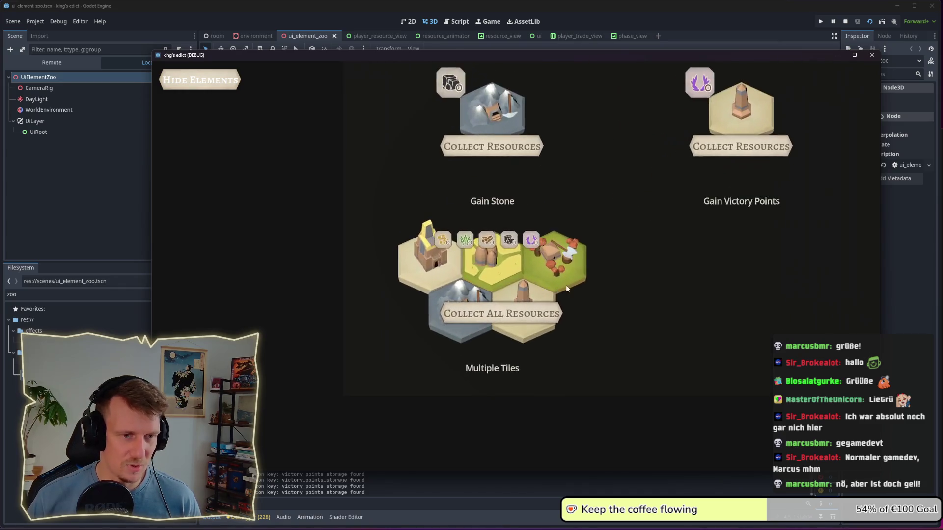
pyautogui.scroll(2, 578, 282)
pyautogui.scroll(-3, 578, 281)
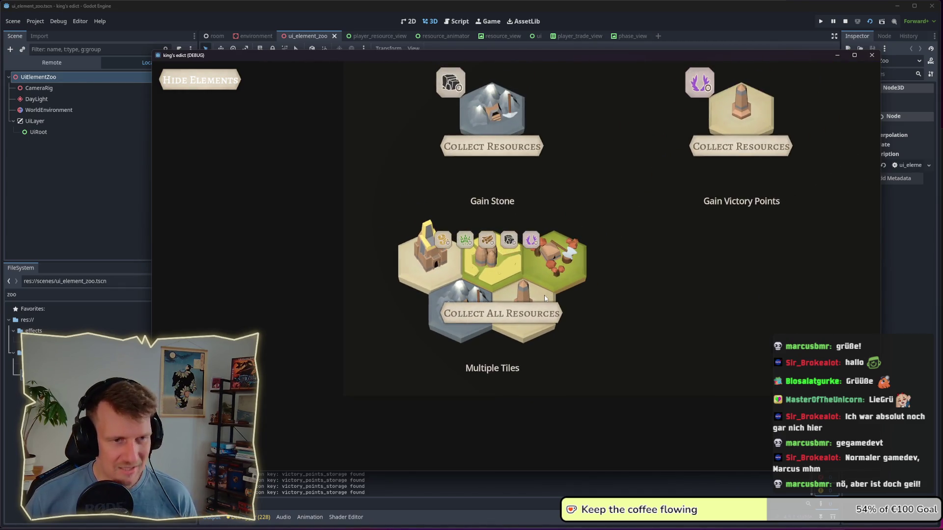
pyautogui.click(541, 301)
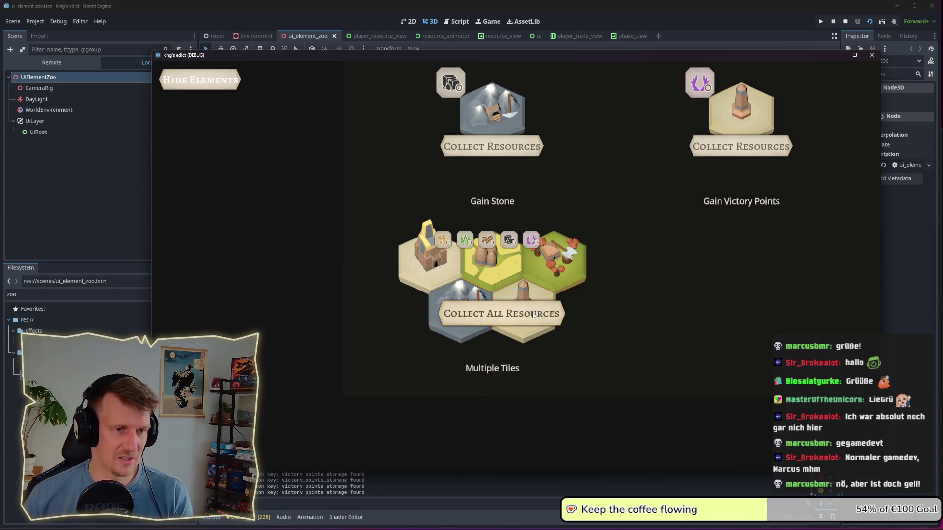
pyautogui.scroll(2, 581, 296)
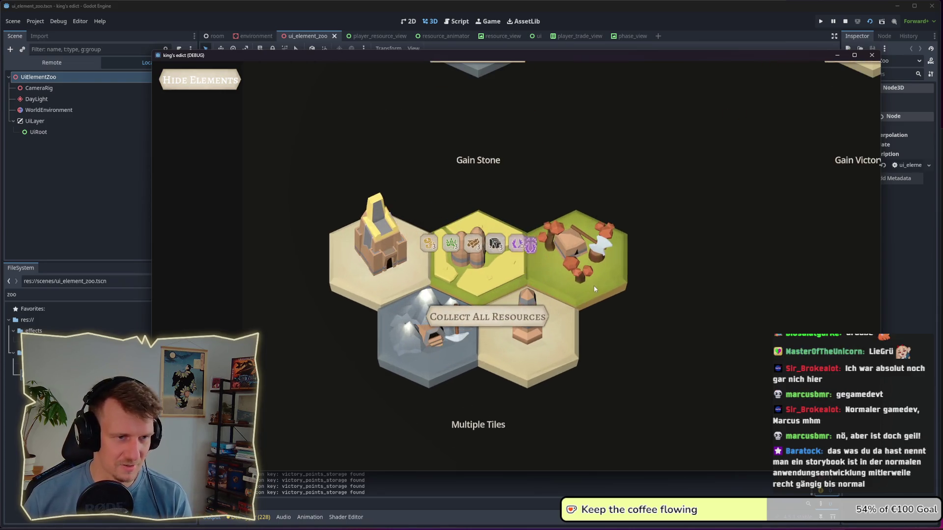
pyautogui.click(496, 314)
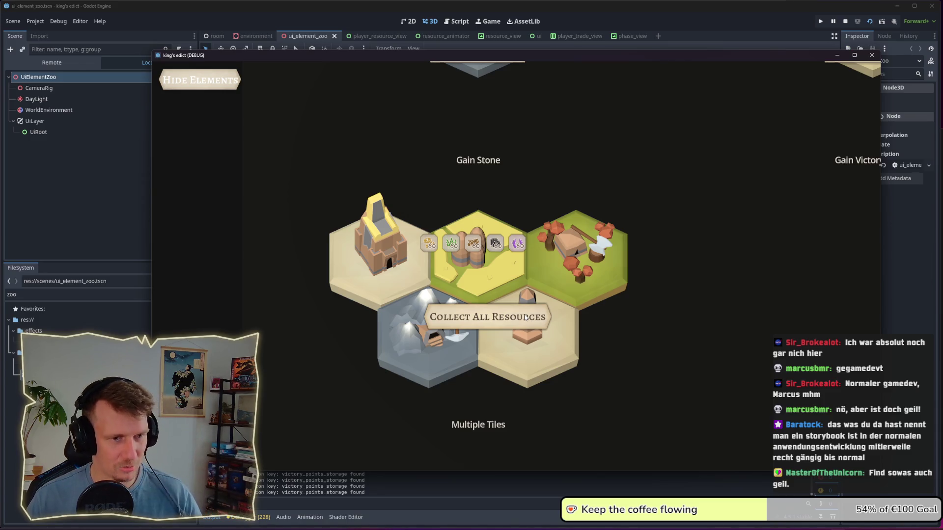
pyautogui.click(525, 318)
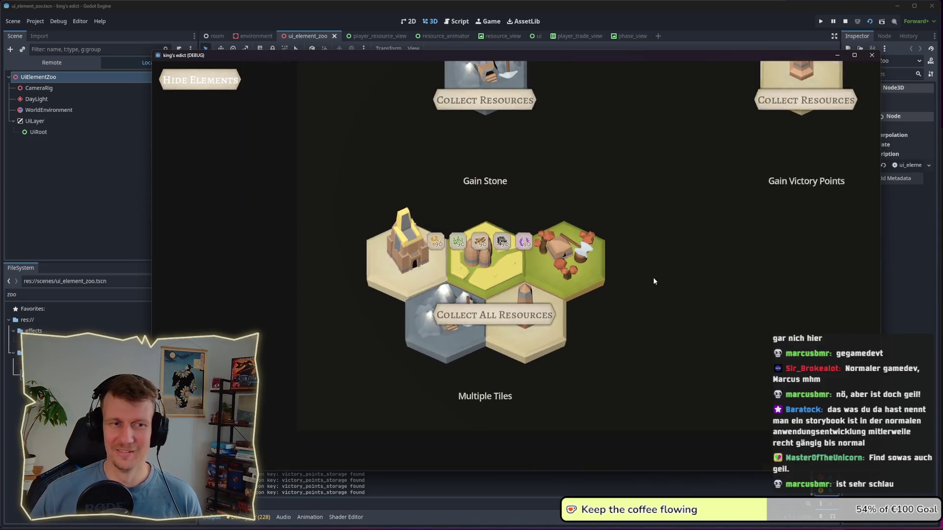
pyautogui.scroll(-2, 650, 283)
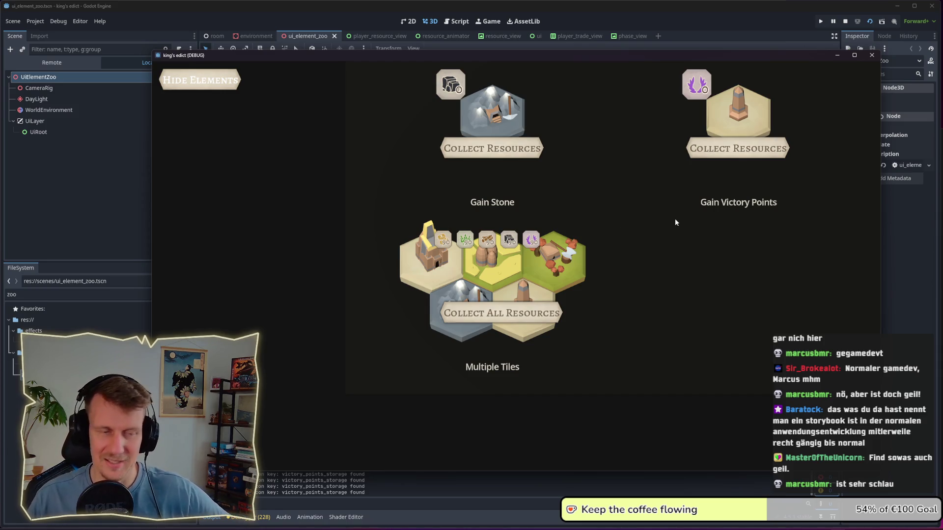
# Step: Collect resources on the Gain Stone tile, raising its counter to 5
pyautogui.scroll(2, 673, 219)
pyautogui.scroll(-3, 503, 272)
pyautogui.scroll(1, 511, 253)
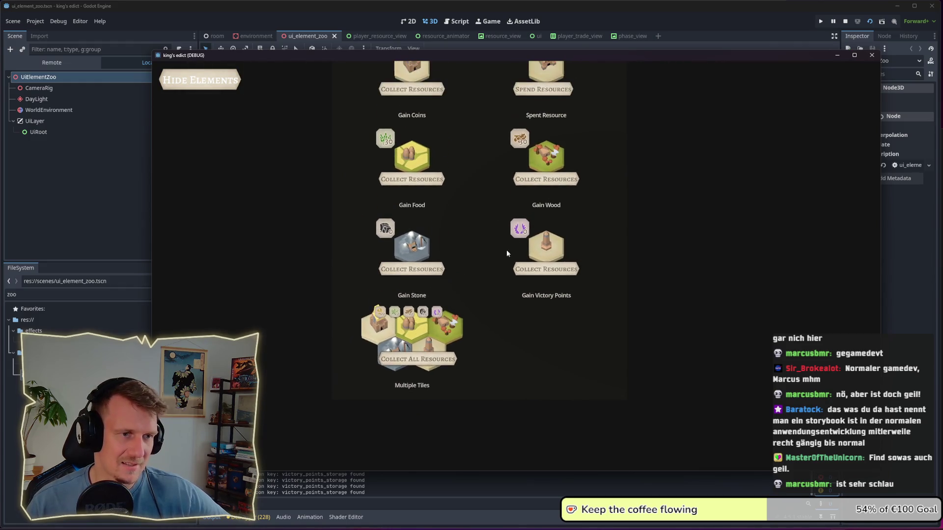
pyautogui.scroll(2, 474, 217)
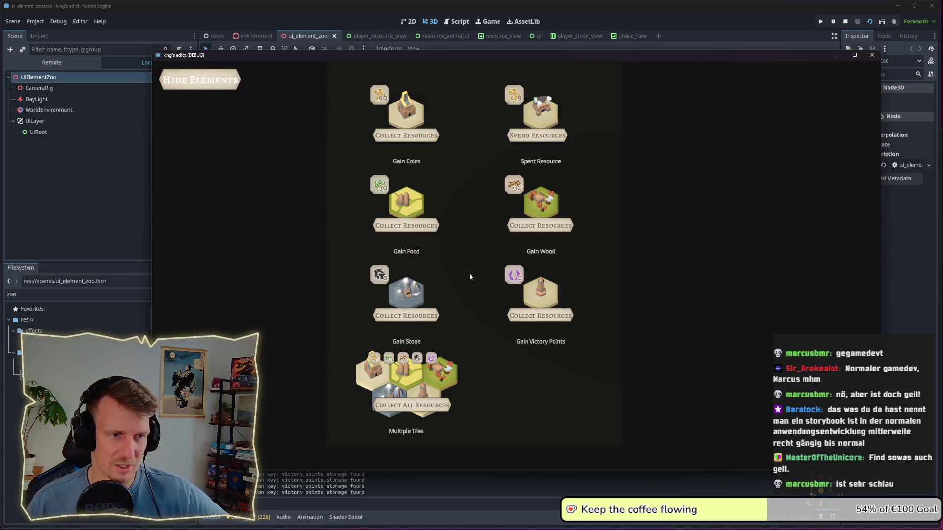
pyautogui.scroll(-2, 431, 337)
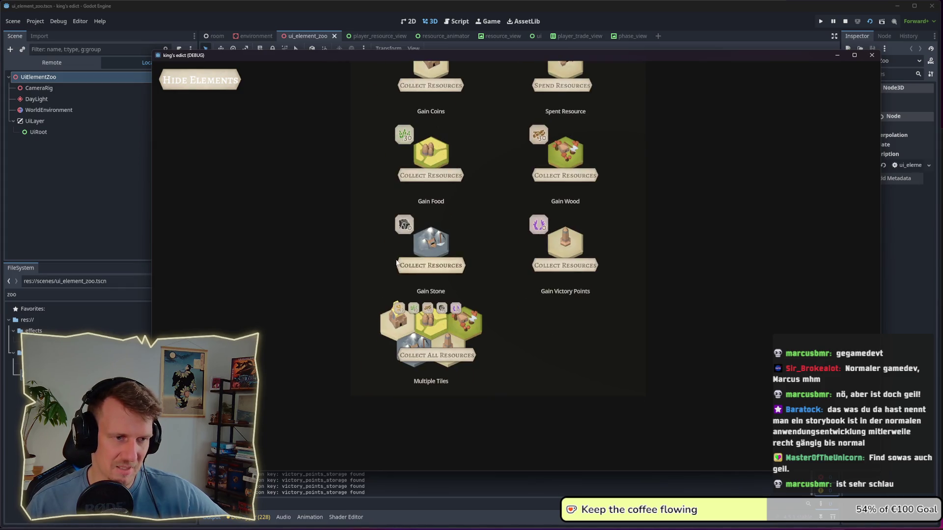
pyautogui.scroll(-2, 404, 282)
pyautogui.click(397, 264)
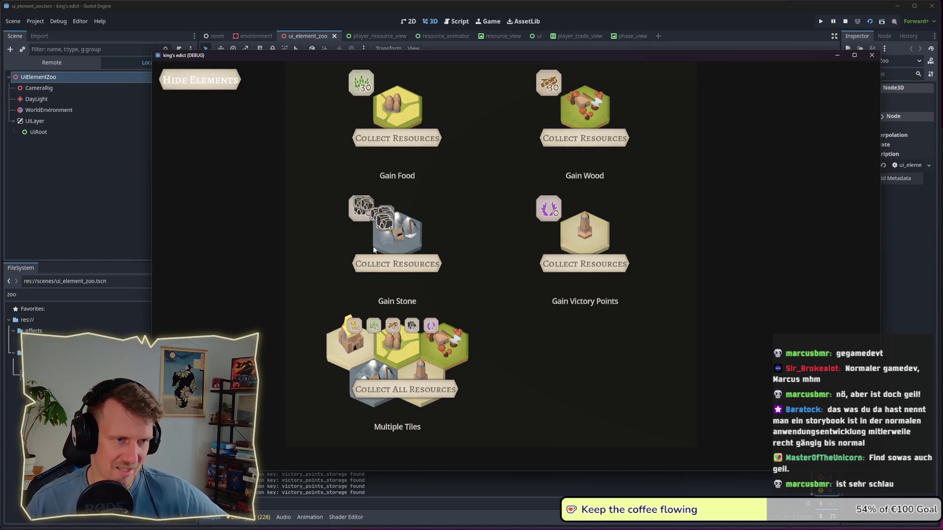
# Step: Collect victory points twice to reach 25, then stop and relaunch the game
pyautogui.scroll(3, 504, 190)
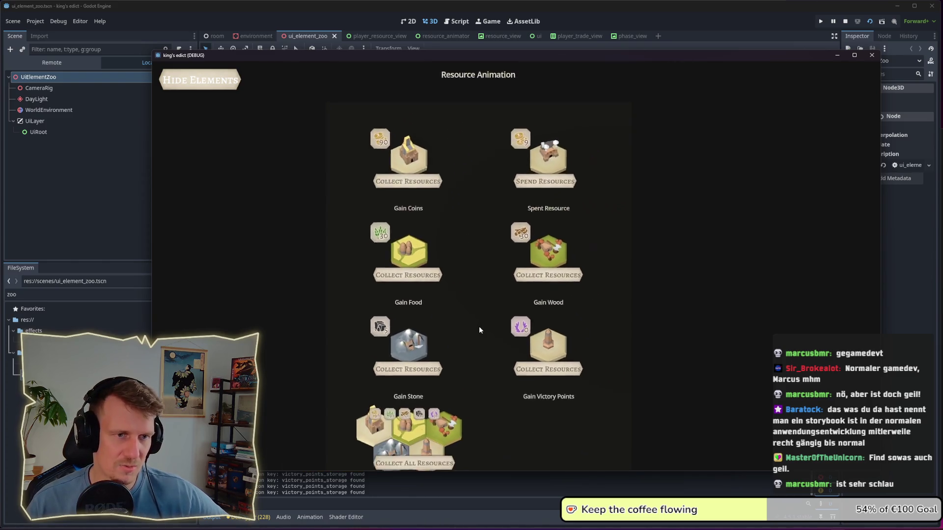
pyautogui.scroll(3, 572, 157)
pyautogui.scroll(-1, 443, 318)
pyautogui.scroll(-1, 562, 290)
pyautogui.scroll(2, 465, 305)
pyautogui.scroll(-2, 454, 297)
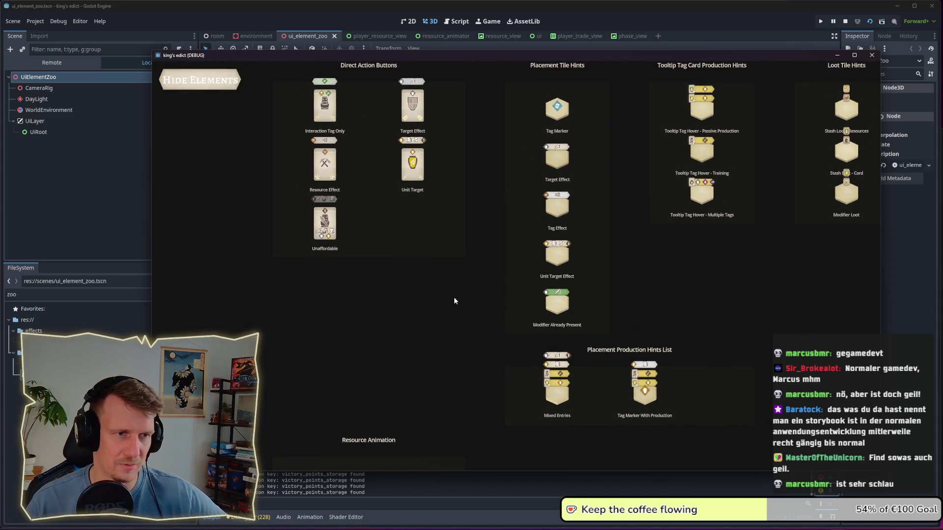
pyautogui.scroll(2, 518, 331)
pyautogui.scroll(-2, 599, 337)
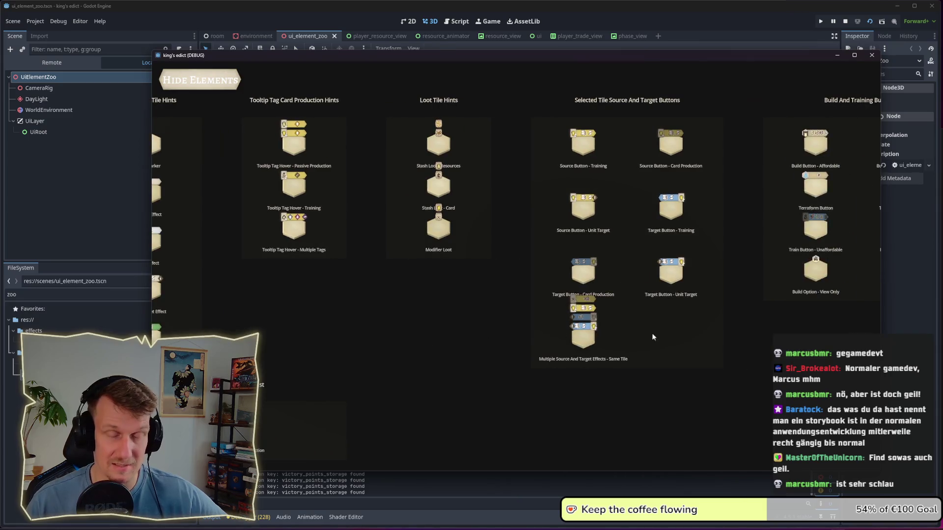
pyautogui.scroll(2, 836, 235)
pyautogui.scroll(-2, 516, 337)
pyautogui.scroll(2, 516, 337)
pyautogui.scroll(-2, 560, 302)
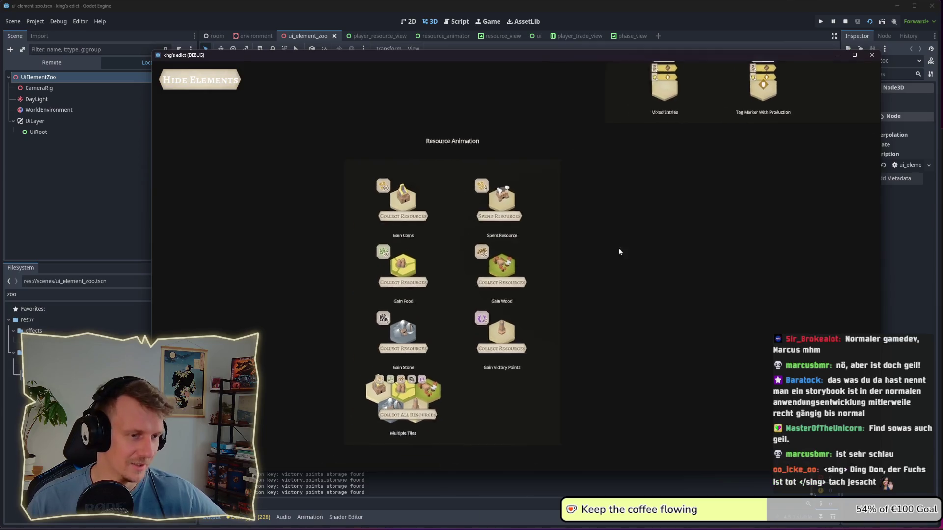
pyautogui.scroll(-1, 593, 256)
pyautogui.click(574, 307)
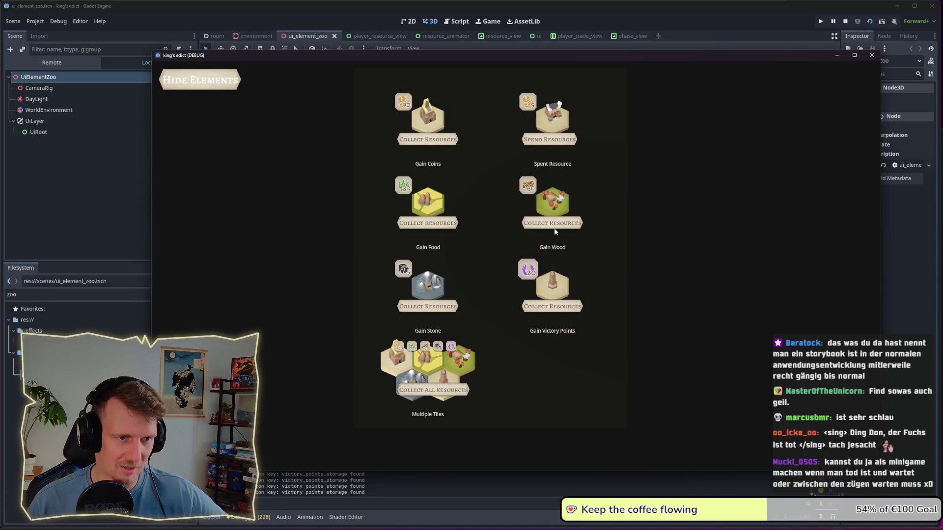
pyautogui.scroll(-2, 556, 311)
pyautogui.scroll(-1, 556, 312)
pyautogui.click(565, 294)
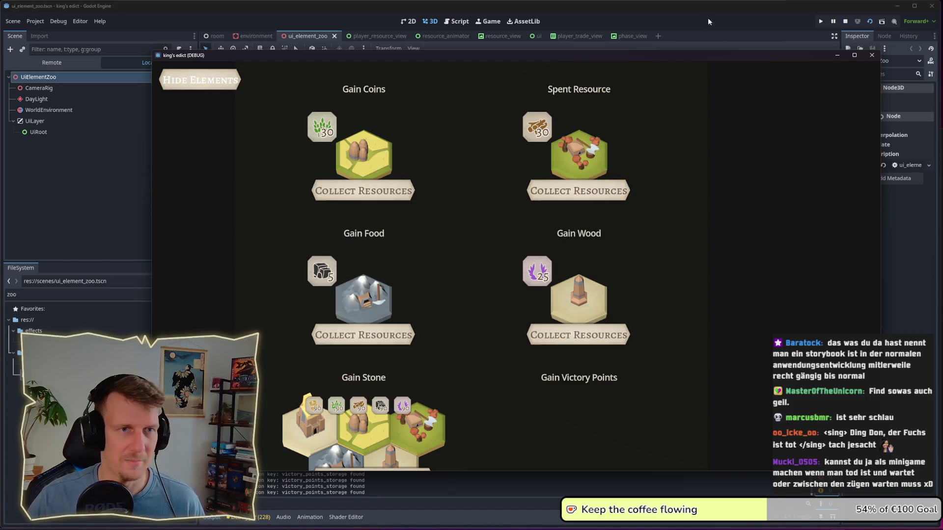
pyautogui.click(847, 20)
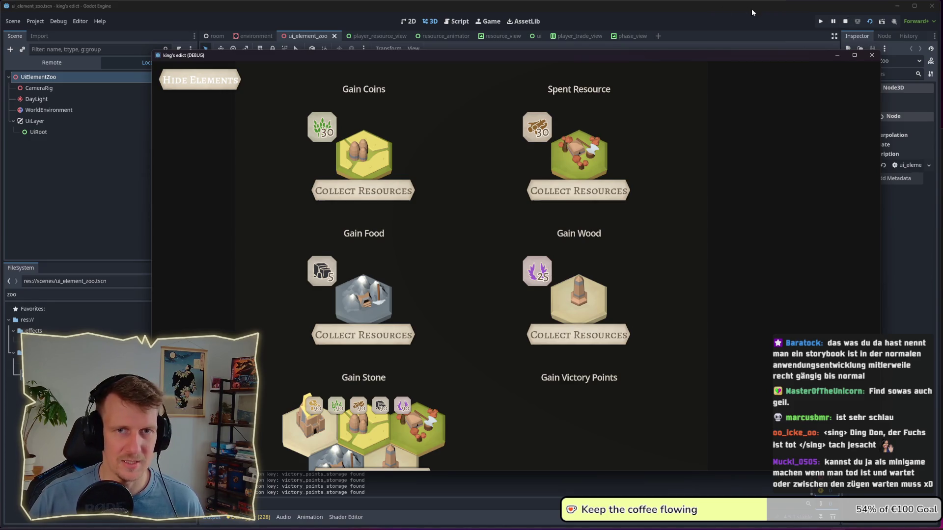
pyautogui.click(821, 22)
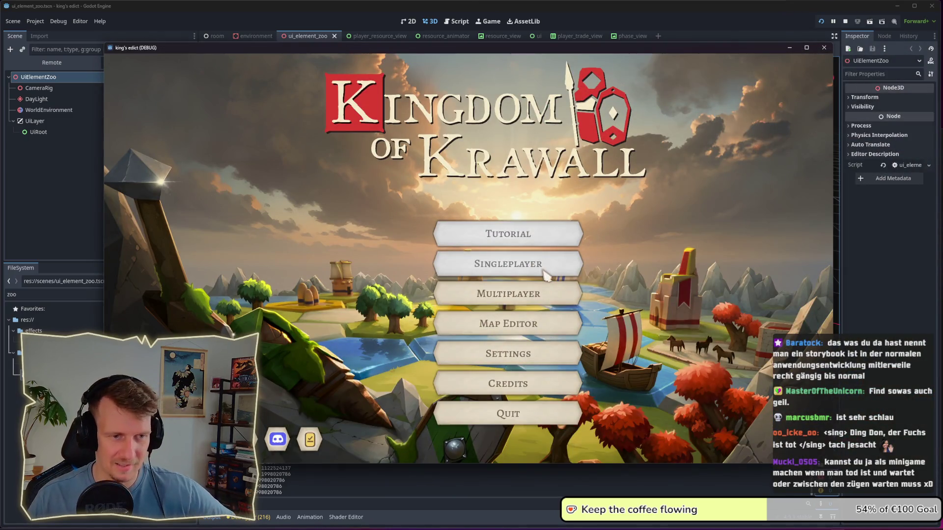
# Step: Go from the main menu through Multiplayer into the hosted game room
pyautogui.click(510, 296)
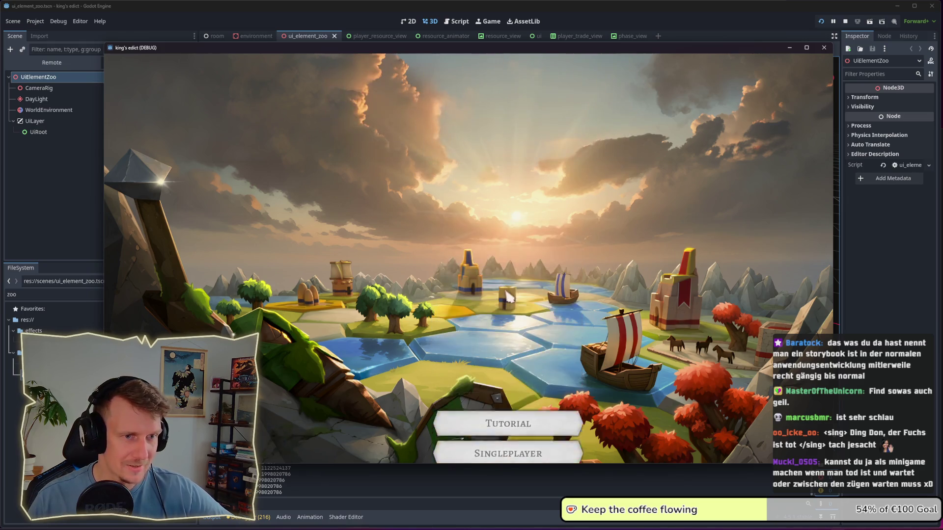
pyautogui.click(718, 437)
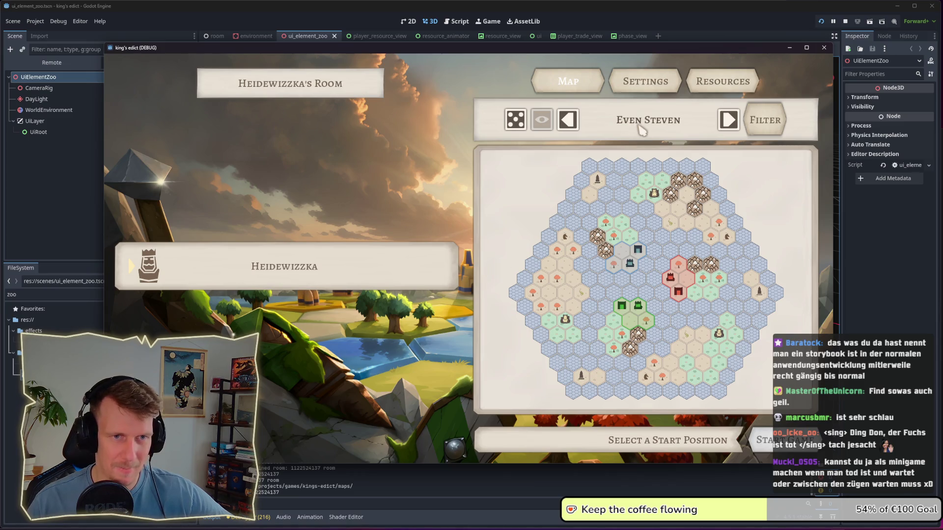
# Step: Pick the Devland map from the map list and start the match
pyautogui.click(640, 126)
pyautogui.scroll(-4, 672, 317)
pyautogui.scroll(-2, 671, 309)
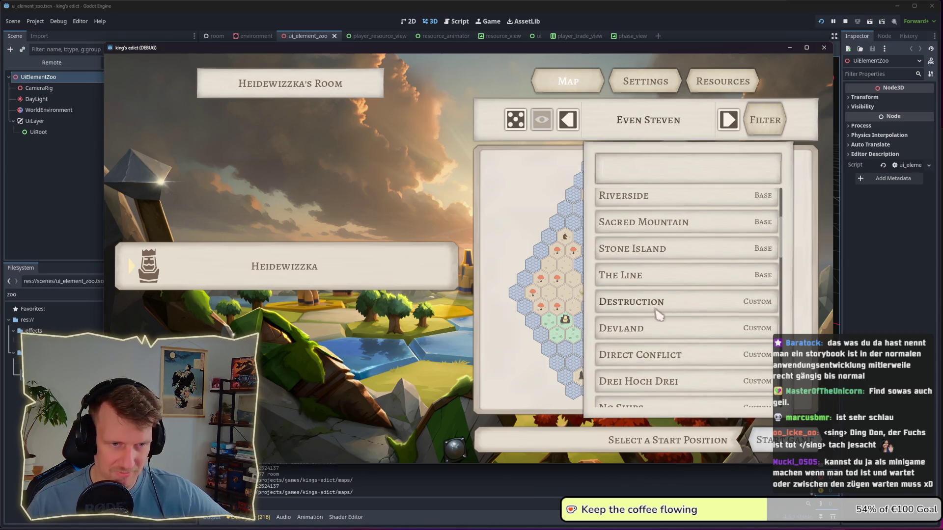
pyautogui.click(648, 328)
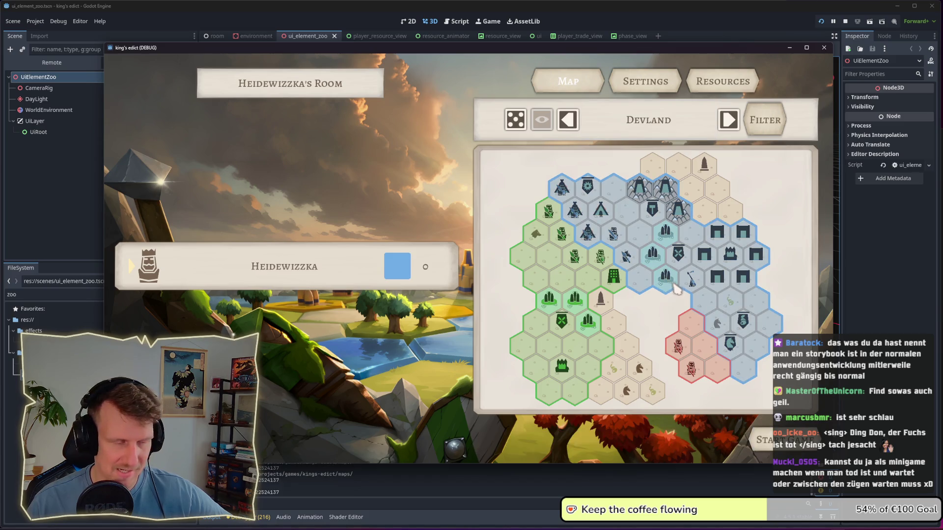
pyautogui.click(767, 440)
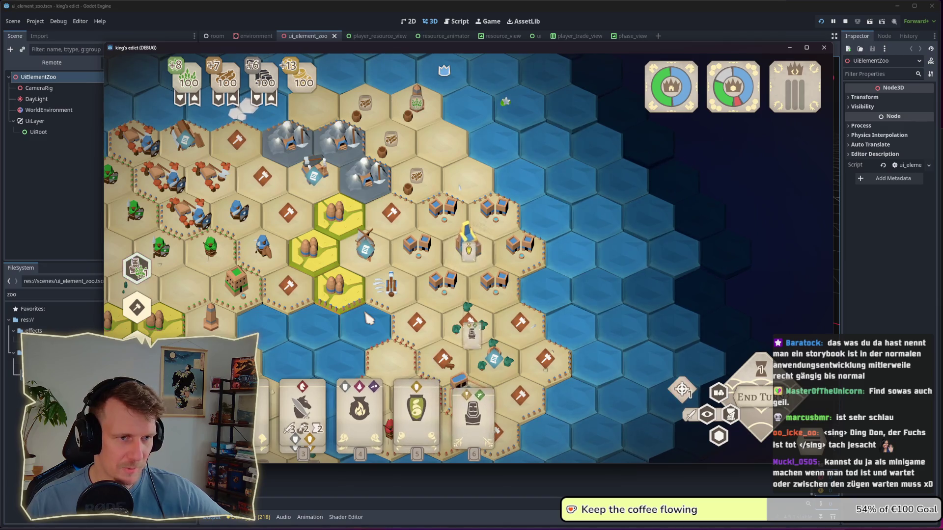
# Step: Pan to see the whole island and toggle the Faction Colors overlay on and off
pyautogui.scroll(-2, 367, 321)
pyautogui.moveTo(363, 328); pyautogui.dragTo(540, 270)
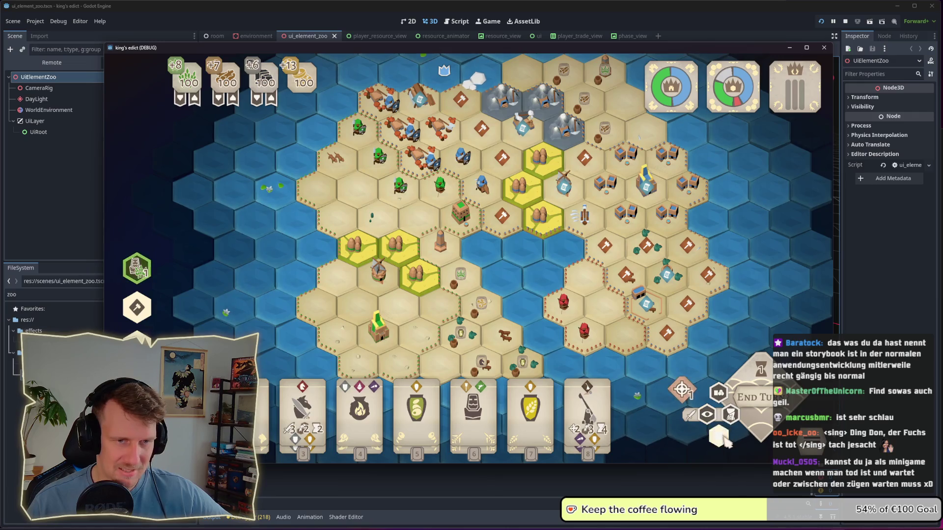
pyautogui.click(719, 436)
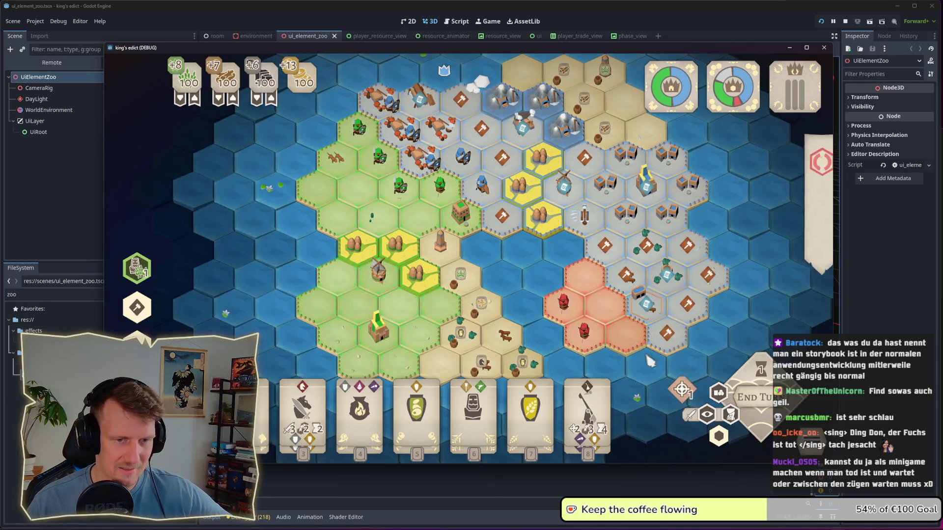
pyautogui.click(719, 437)
pyautogui.click(719, 436)
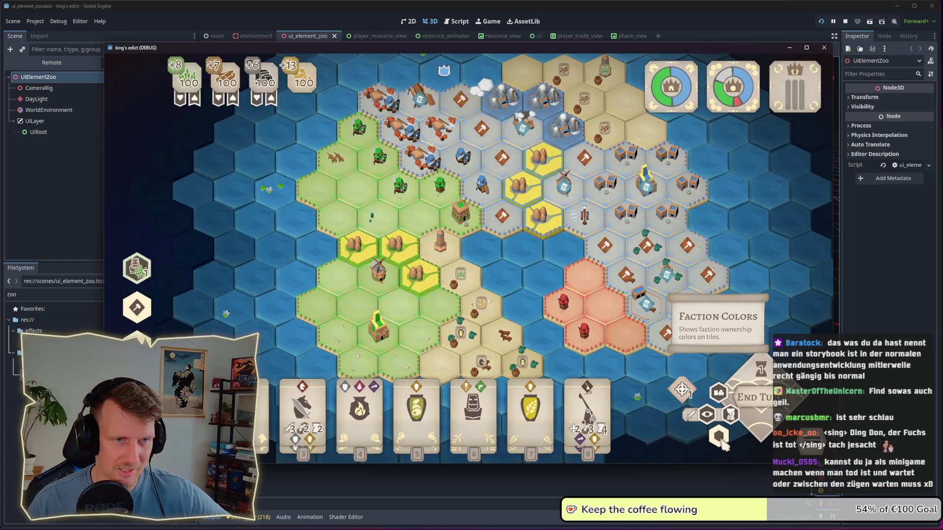
pyautogui.scroll(2, 484, 300)
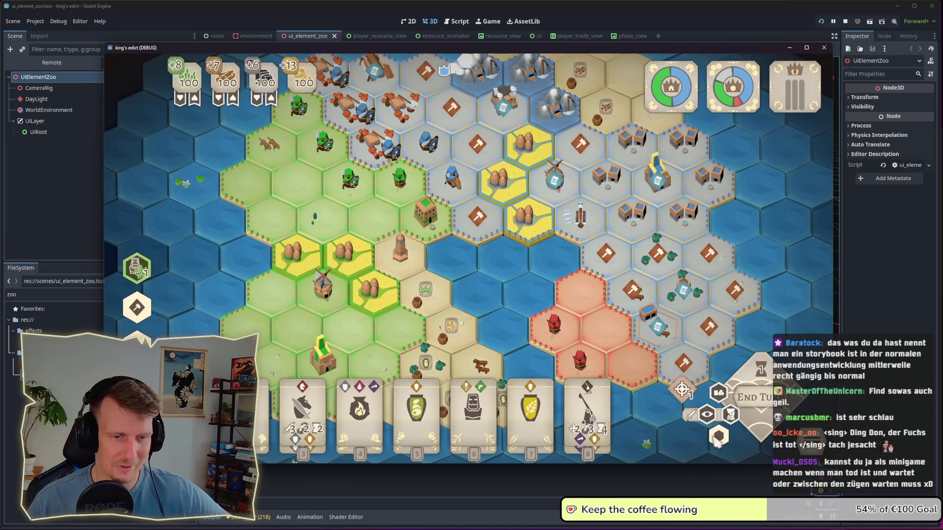
pyautogui.click(719, 436)
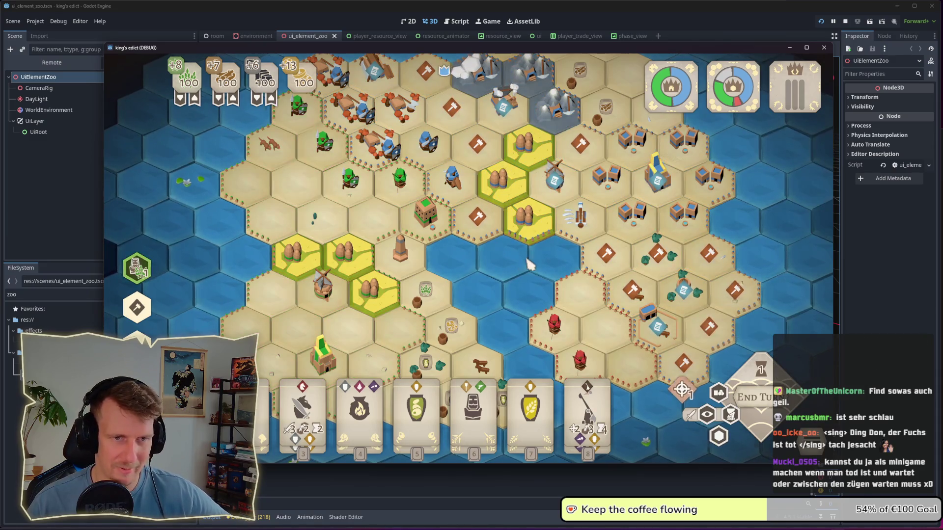
# Step: Pan east, select a unit, toggle the resource overlay on and off, and end the turn
pyautogui.moveTo(533, 263); pyautogui.dragTo(482, 269)
pyautogui.moveTo(464, 222); pyautogui.dragTo(436, 221)
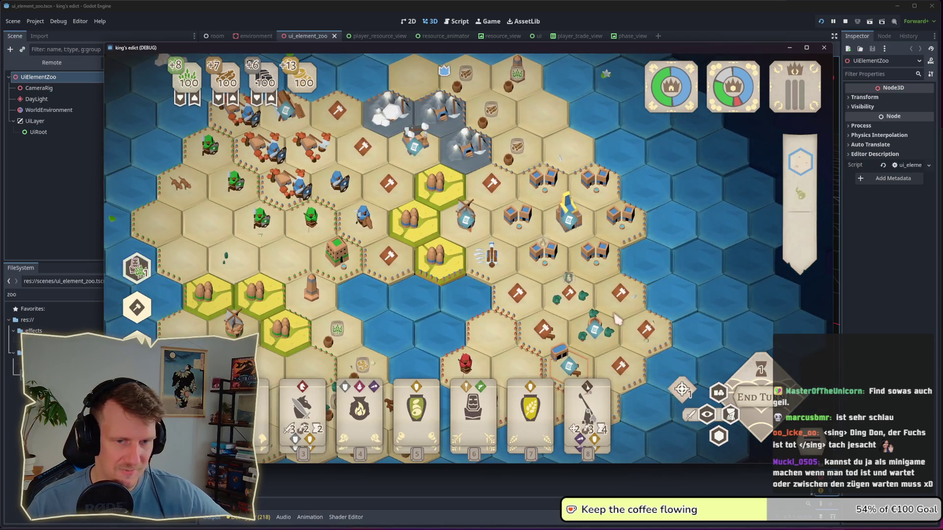
pyautogui.click(489, 255)
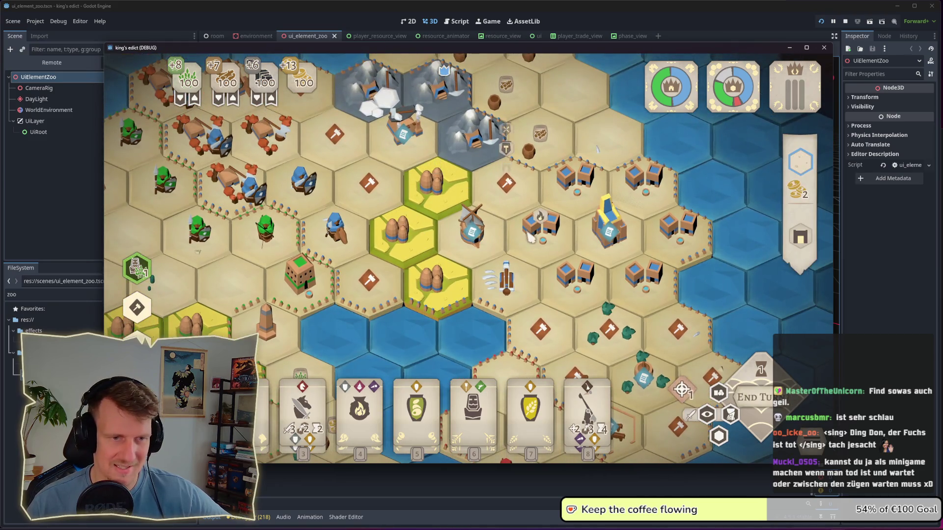
pyautogui.click(678, 362)
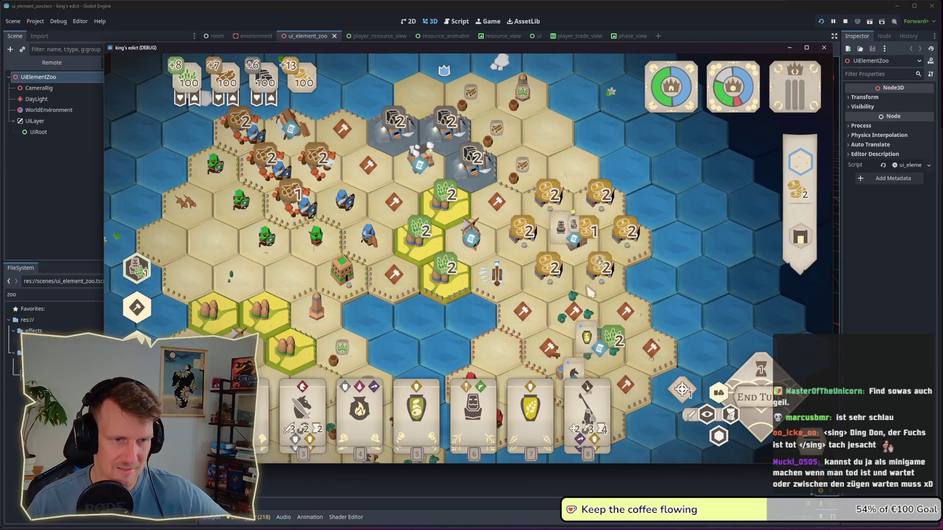
pyautogui.click(725, 399)
pyautogui.click(730, 414)
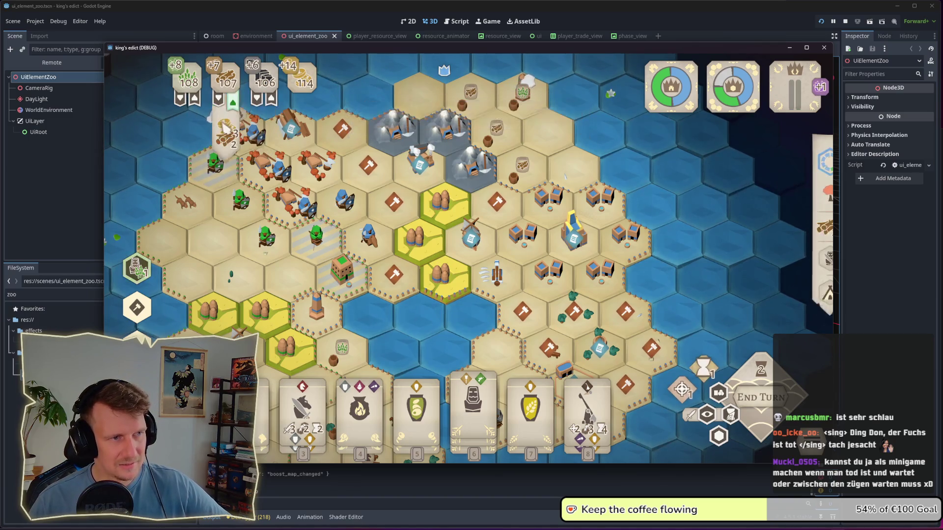
# Step: End two more turns so the stockpiles grow to 132, 128, 124 and 162
pyautogui.click(760, 401)
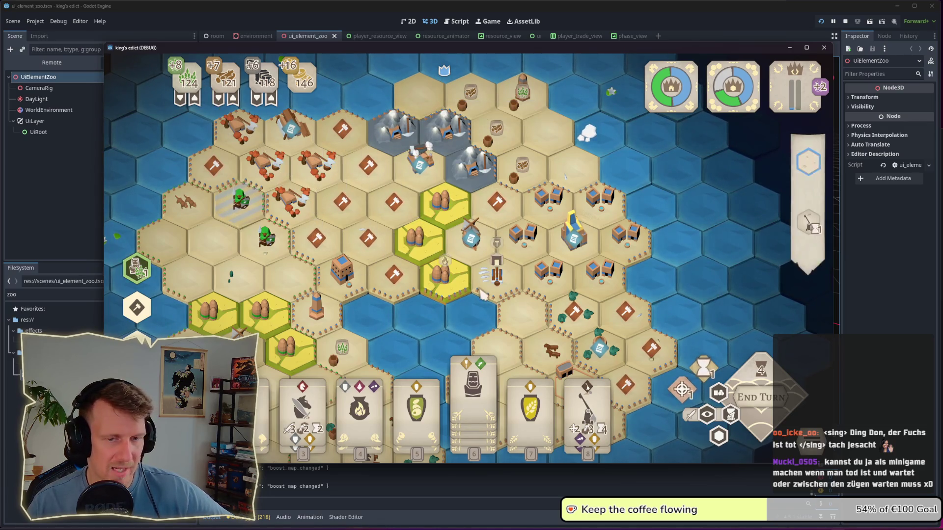
pyautogui.click(743, 398)
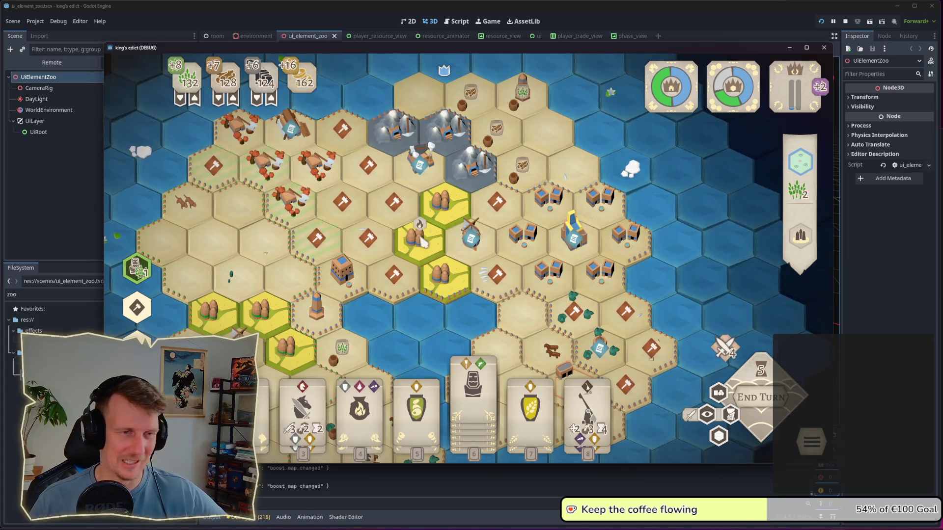
# Step: Adjust the map view and end the turn, raising stocks to 148, 142, 136 and 194
pyautogui.scroll(-2, 383, 226)
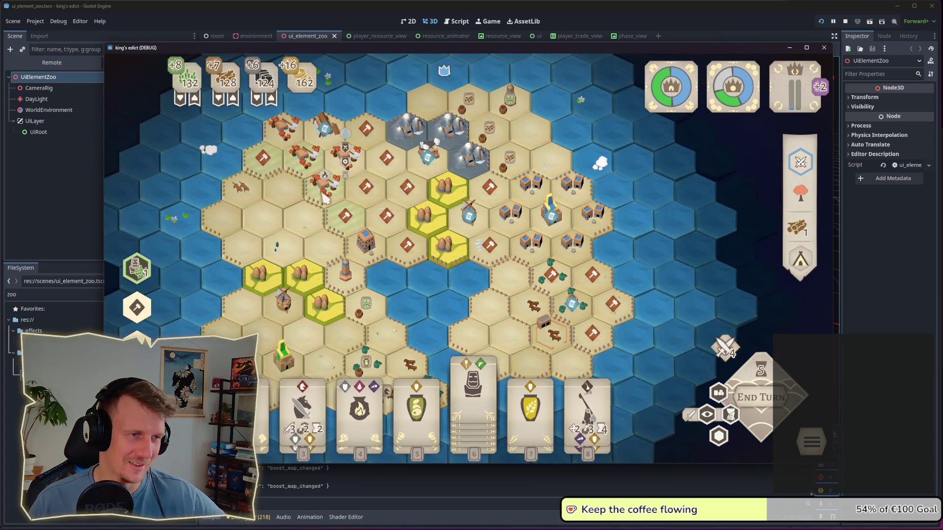
pyautogui.moveTo(309, 173); pyautogui.dragTo(314, 187)
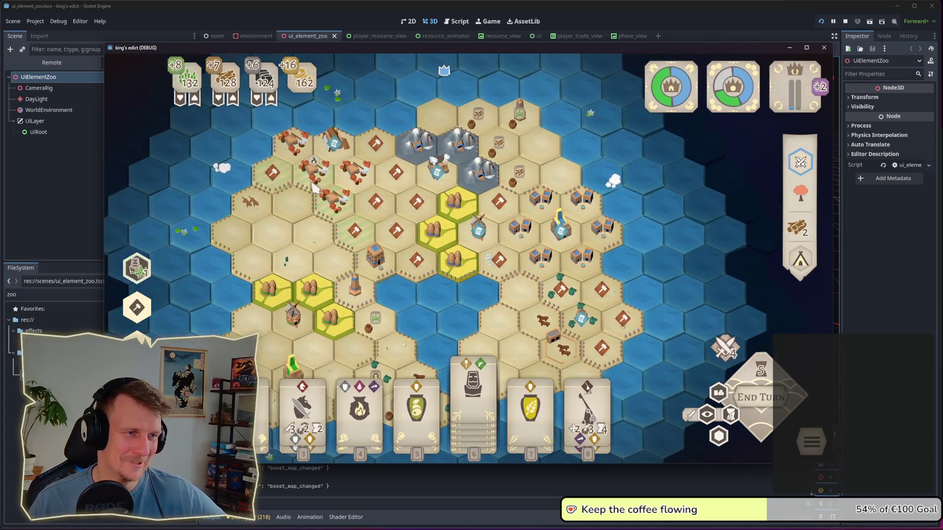
pyautogui.scroll(2, 314, 187)
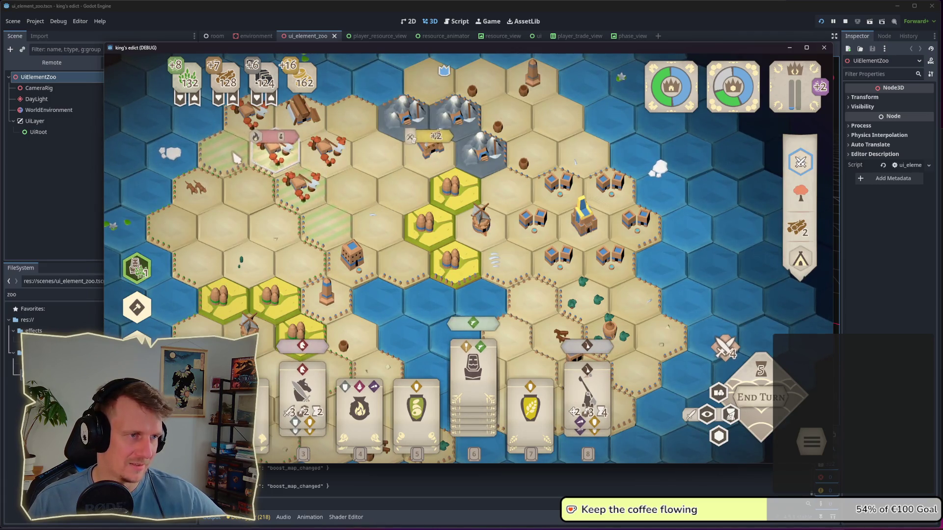
pyautogui.scroll(-2, 285, 164)
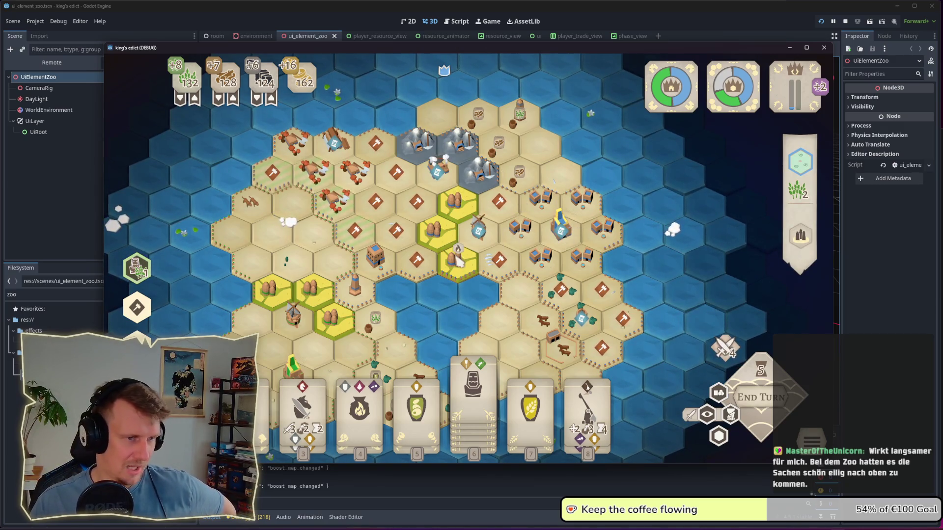
pyautogui.scroll(2, 460, 262)
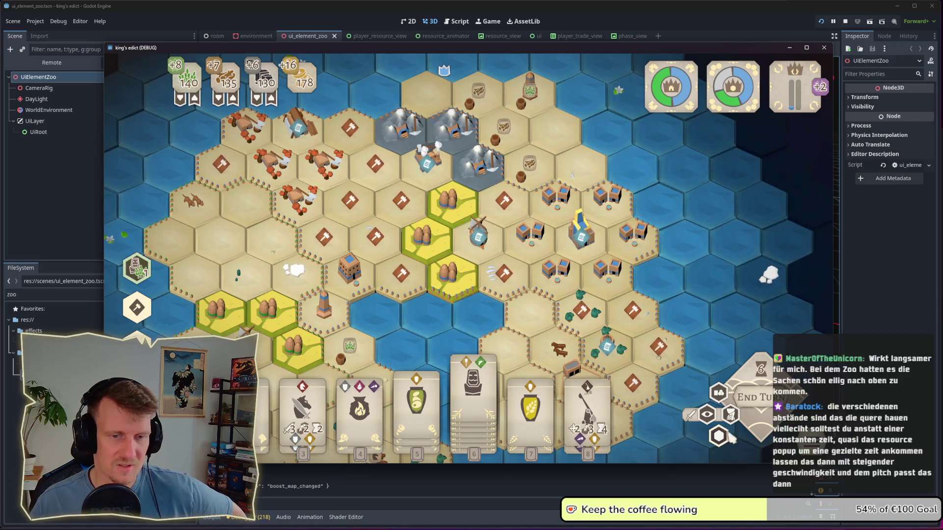
pyautogui.click(747, 403)
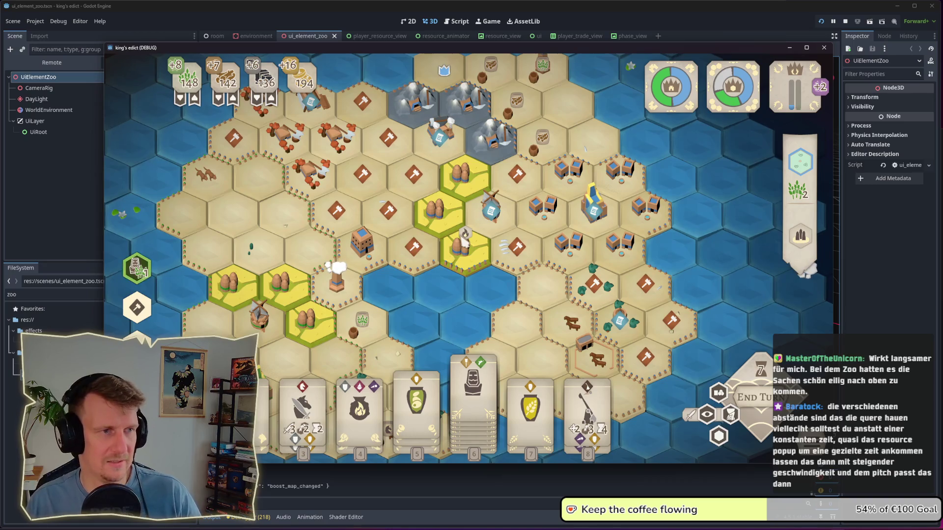
# Step: Choose a build option on the hammer hex, then bring up the pause menu
pyautogui.click(409, 239)
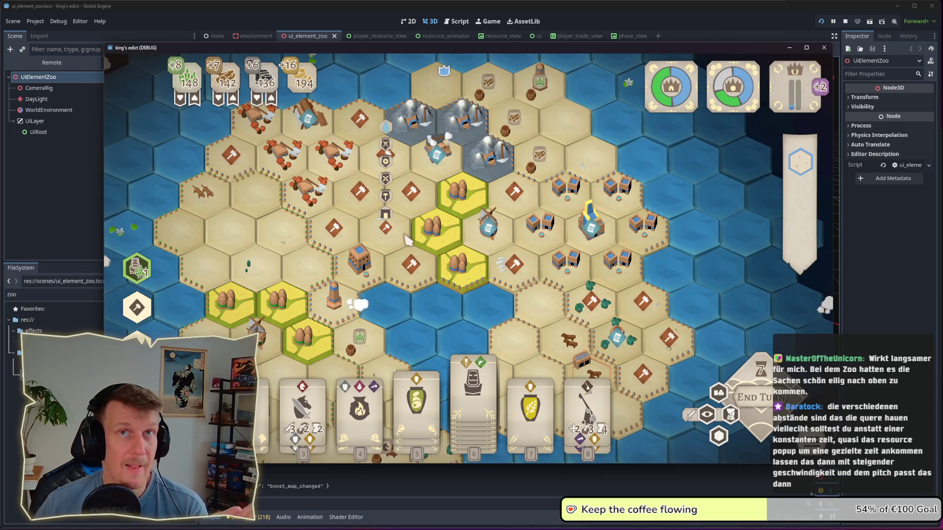
pyautogui.click(417, 244)
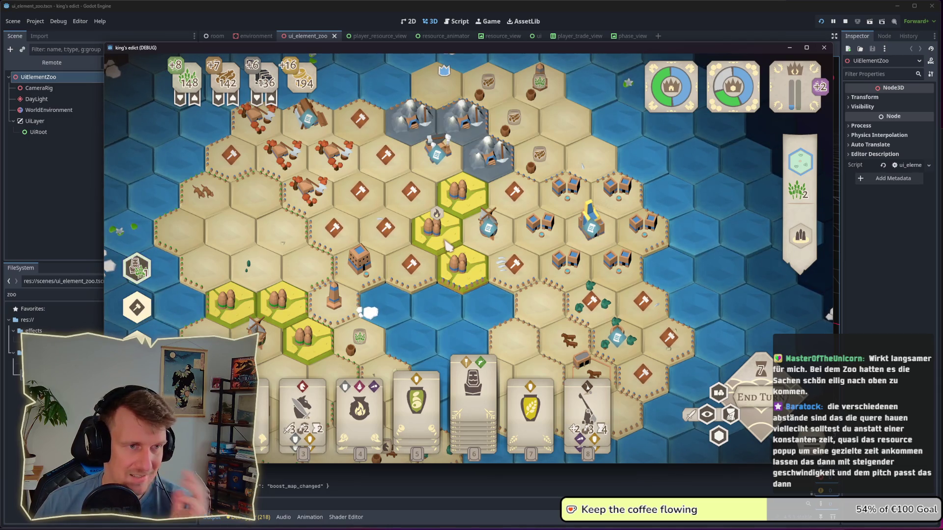
pyautogui.press('Escape')
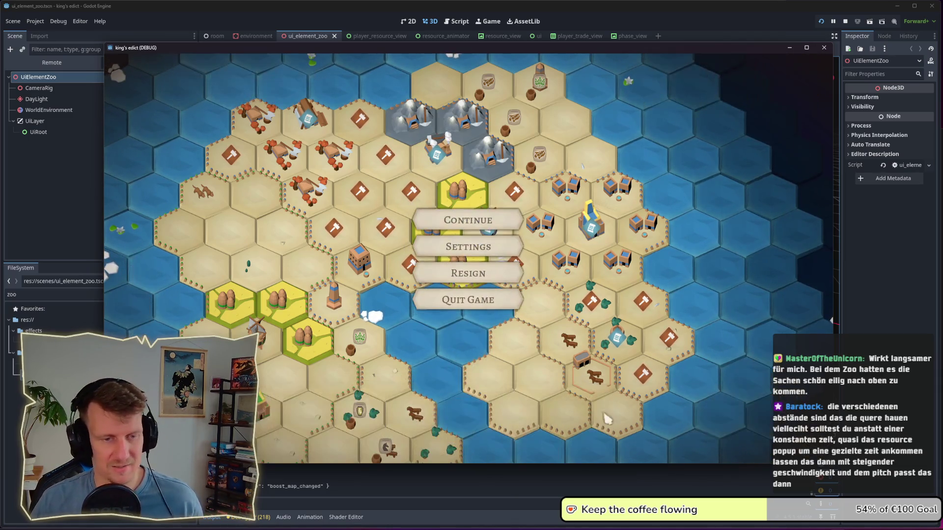
# Step: Quit the match to the title screen and create a new multiplayer room
pyautogui.click(459, 300)
pyautogui.click(491, 283)
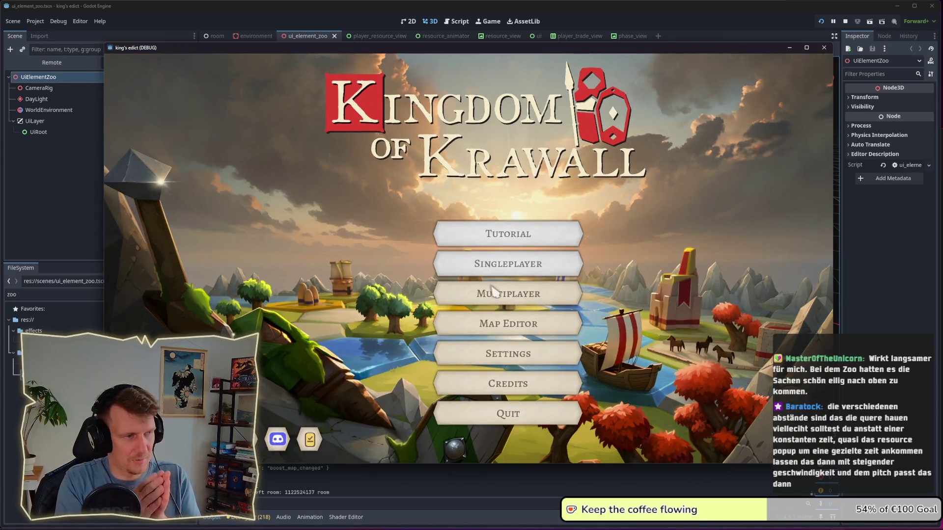
pyautogui.click(494, 291)
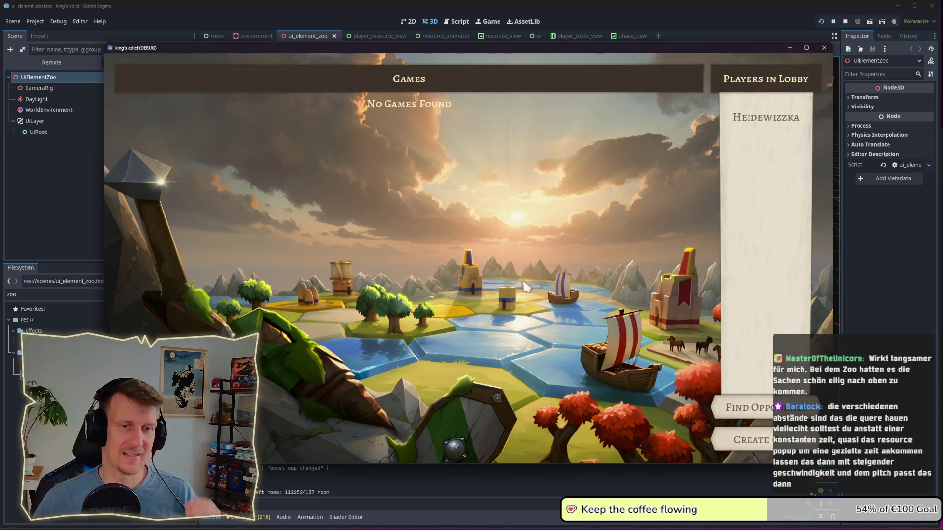
pyautogui.click(744, 442)
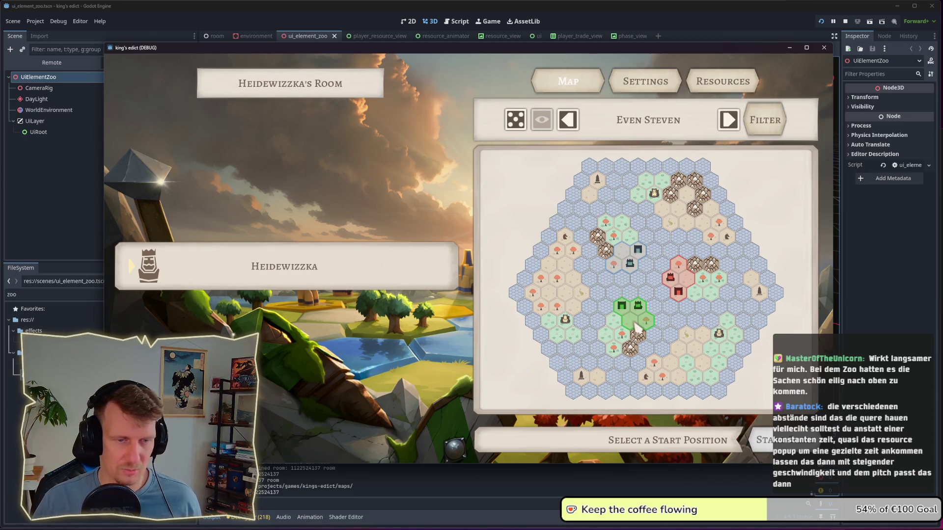
# Step: Take the green start position, then stop the game and filter FileSystem by 'room'
pyautogui.click(634, 312)
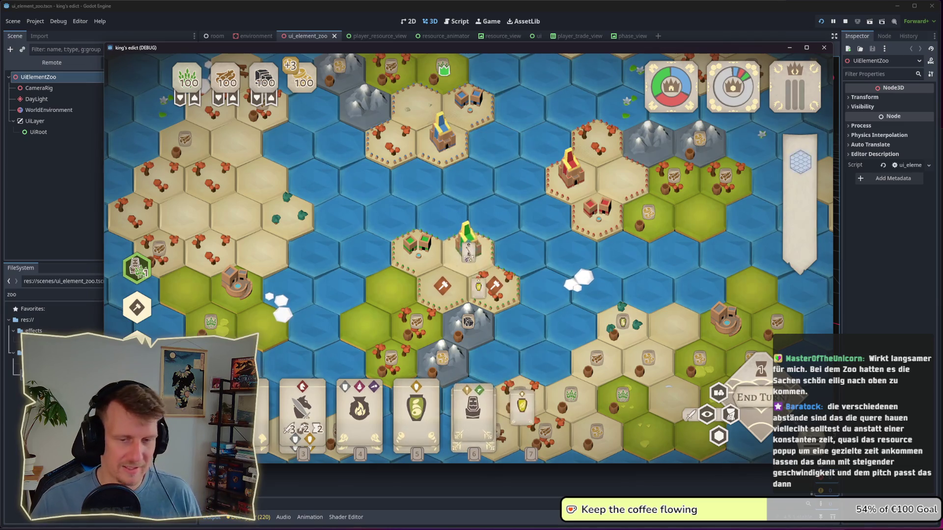
pyautogui.press('F8')
pyautogui.click(54, 294)
pyautogui.write('room')
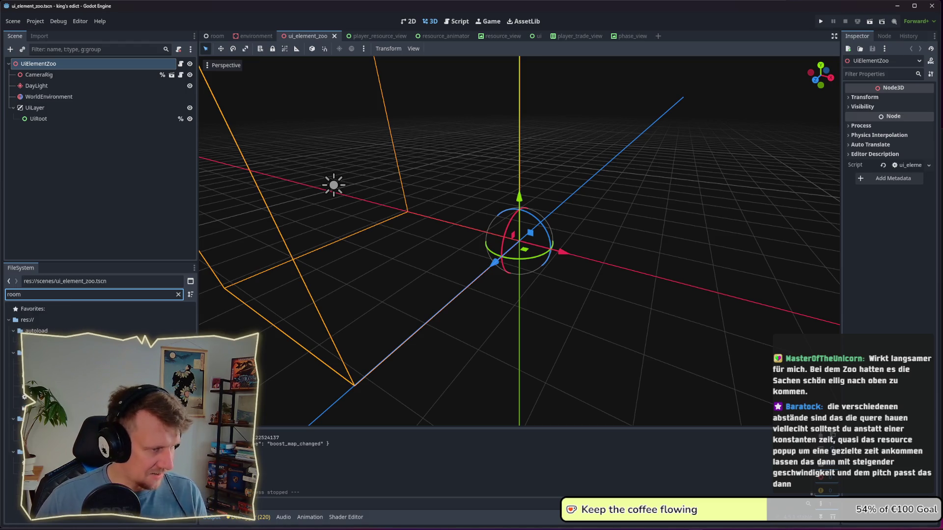
# Step: Open room.tscn, clear its Config from develop to empty, save, and run the project again
pyautogui.press('Return')
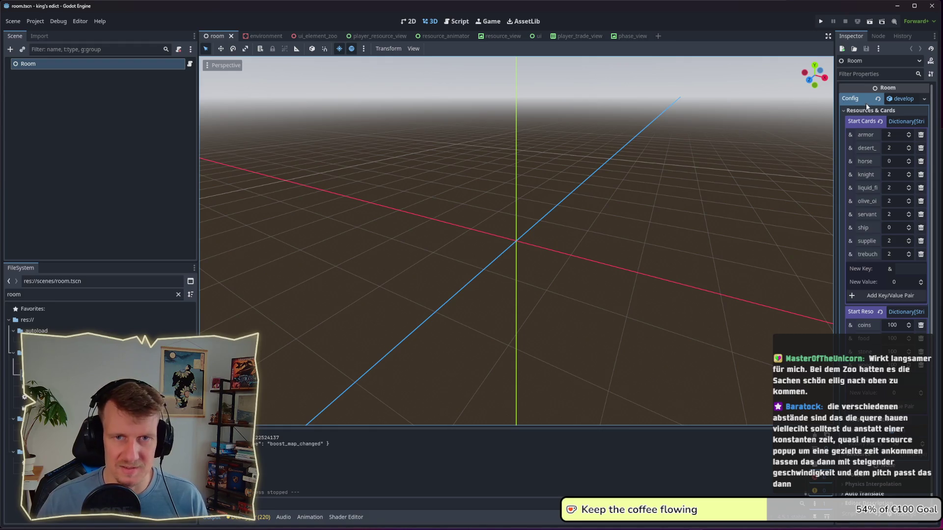
pyautogui.click(878, 98)
pyautogui.hotkey('ctrl', 's')
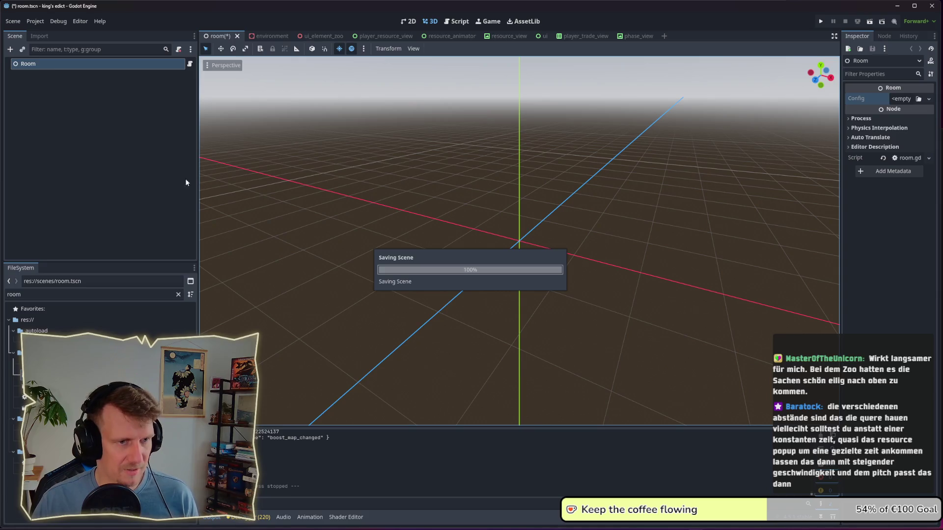
pyautogui.click(129, 197)
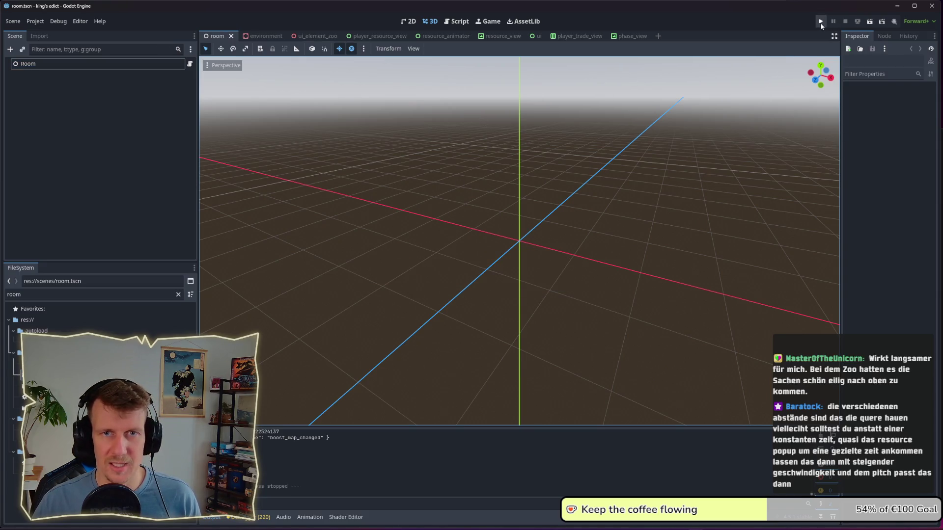
pyautogui.click(820, 22)
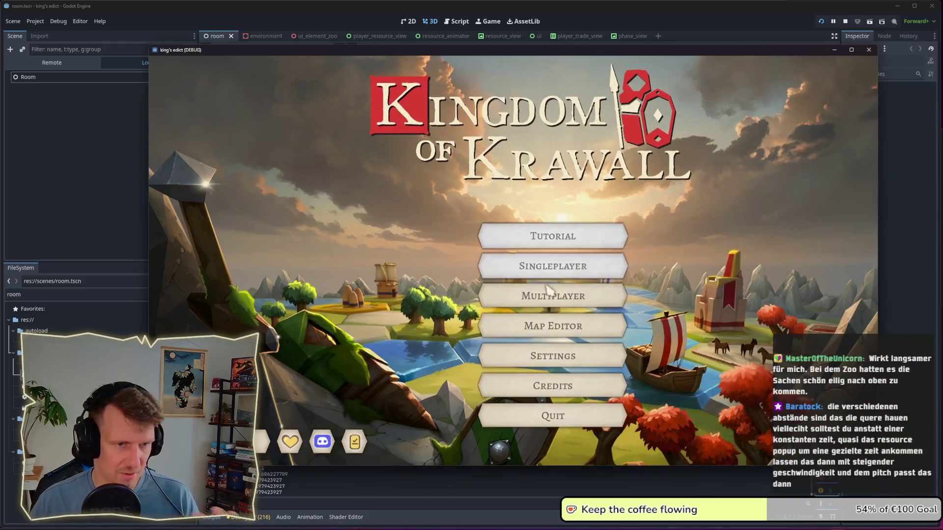
# Step: Enter the Multiplayer lobby and pick a start position to begin a fresh hex-map match
pyautogui.click(600, 296)
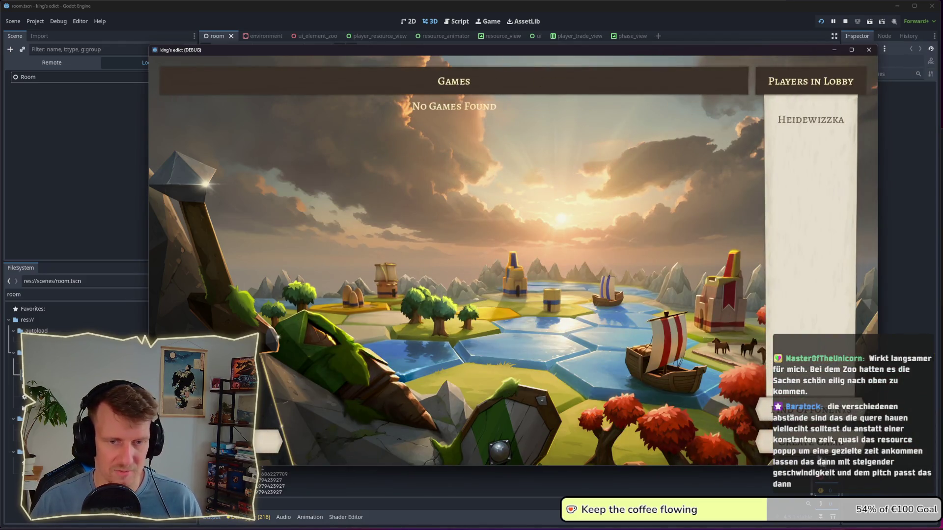
pyautogui.click(664, 325)
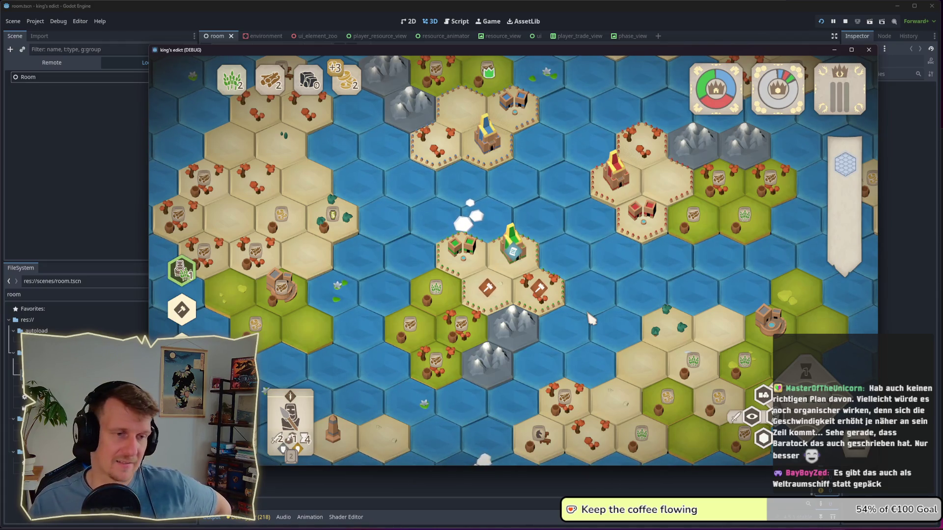
# Step: Place and remove a worker on the green-roofed building several times
pyautogui.click(498, 307)
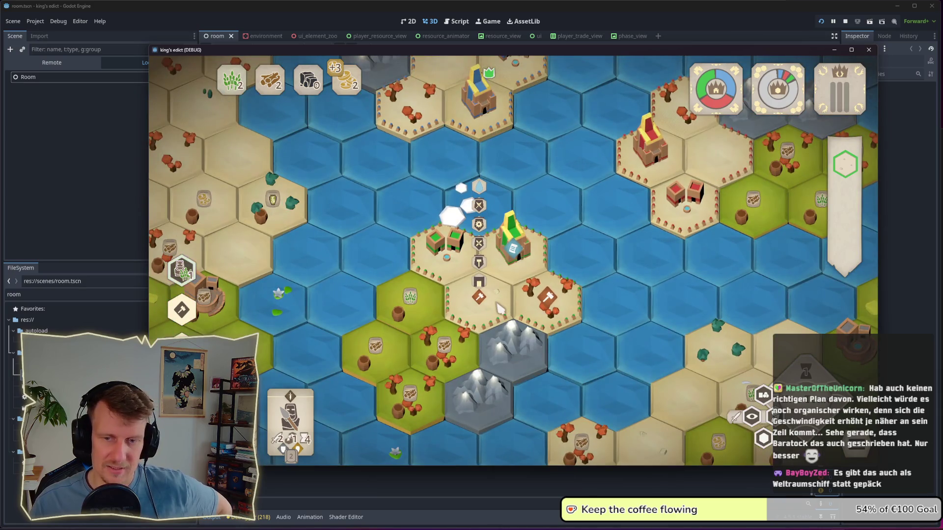
pyautogui.click(504, 263)
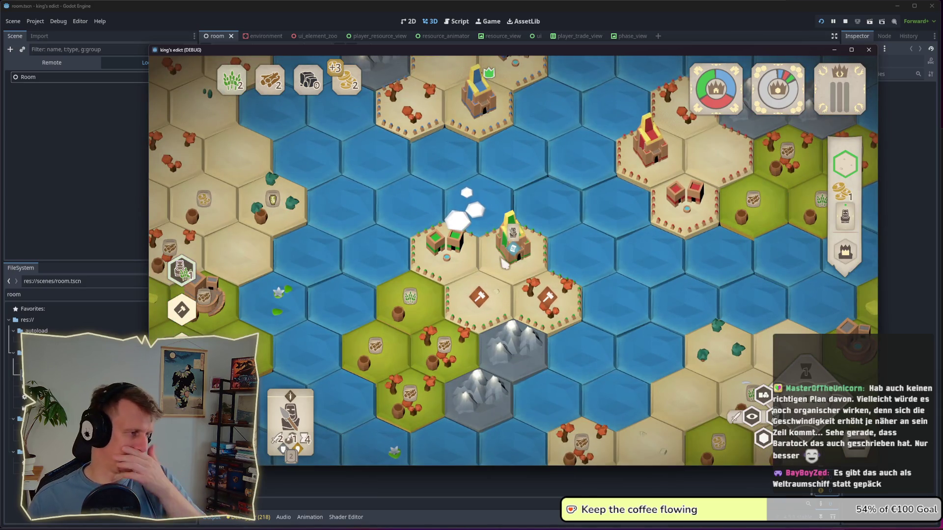
pyautogui.click(504, 263)
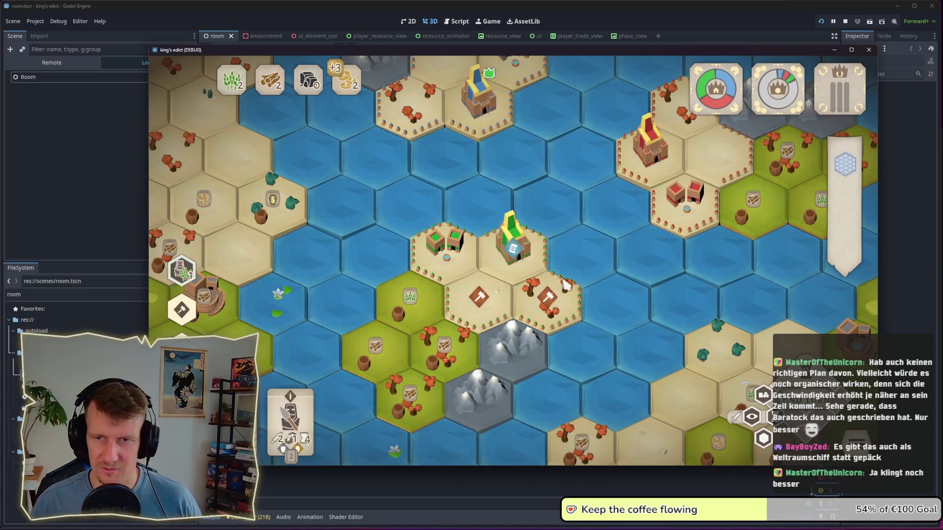
pyautogui.moveTo(497, 318); pyautogui.dragTo(550, 291)
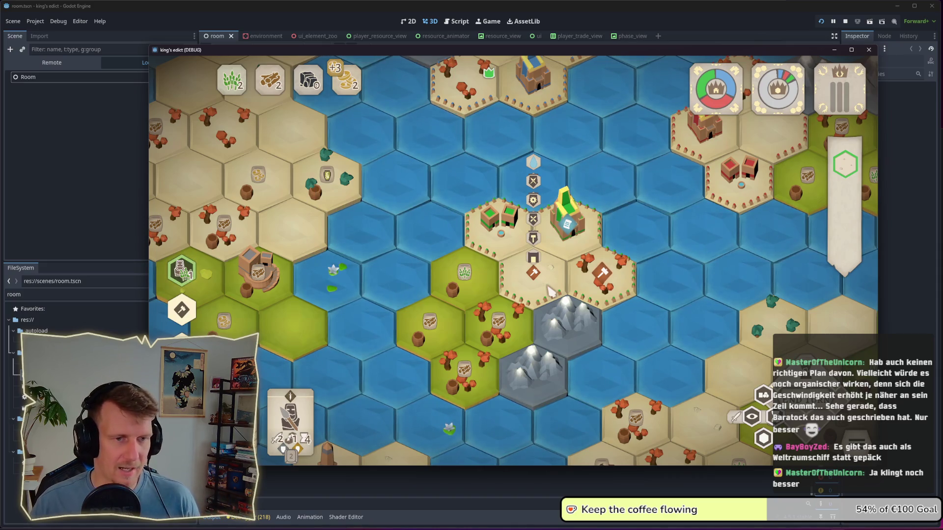
pyautogui.click(589, 248)
pyautogui.click(577, 255)
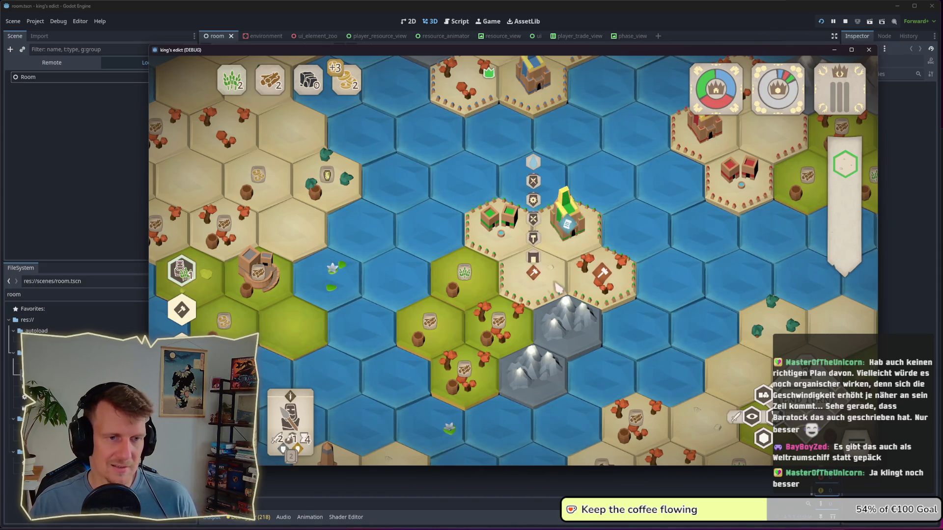
pyautogui.click(575, 236)
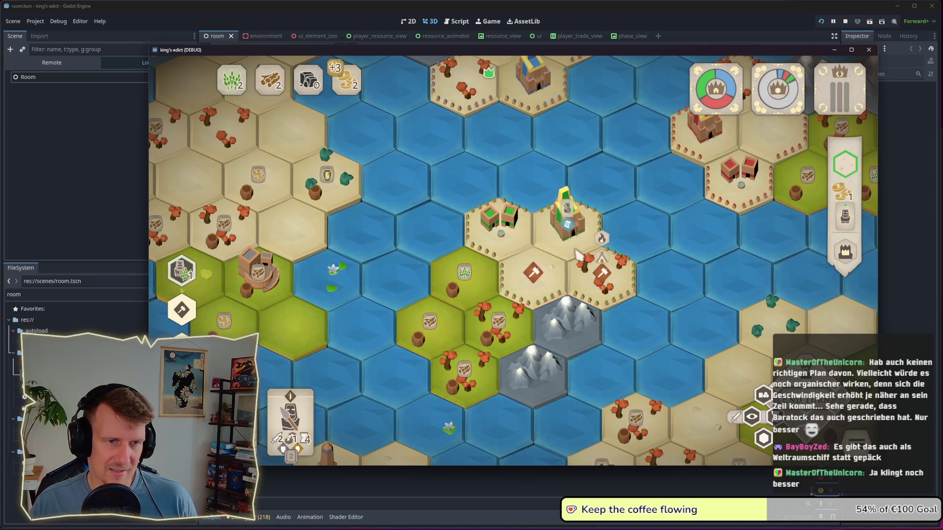
pyautogui.click(570, 233)
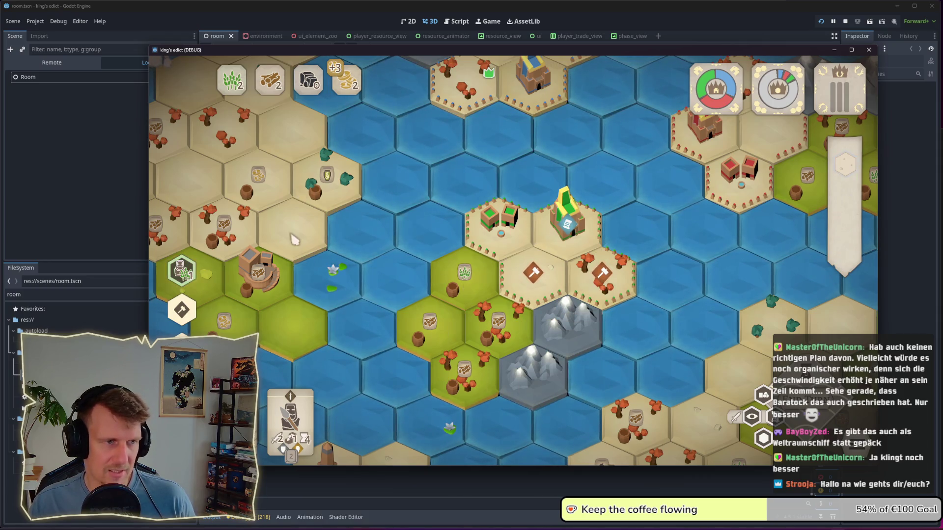
# Step: View and close the House building's details, then select a servant for placement
pyautogui.moveTo(294, 241)
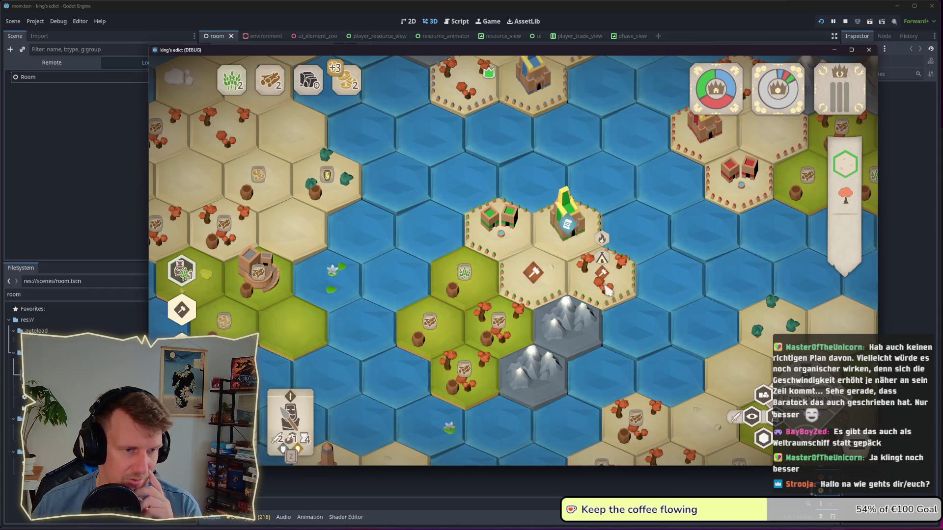
pyautogui.click(298, 240)
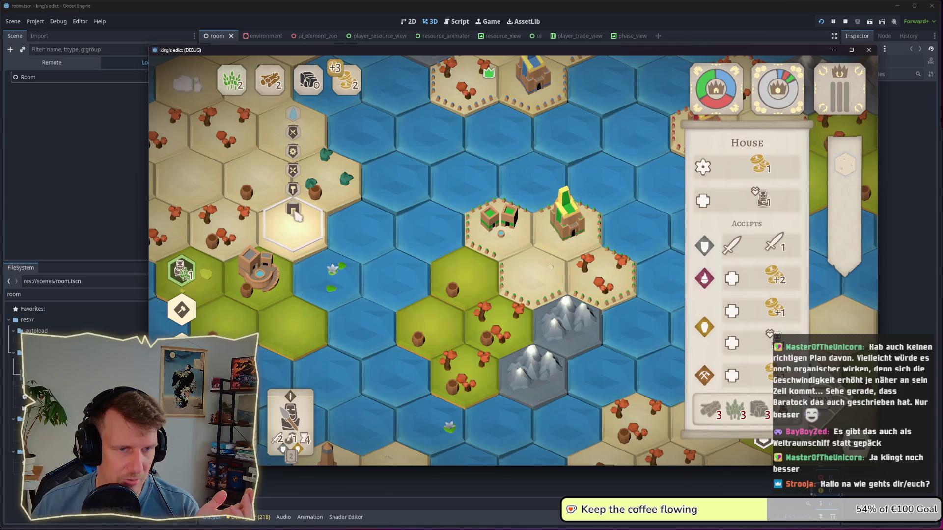
pyautogui.click(446, 282)
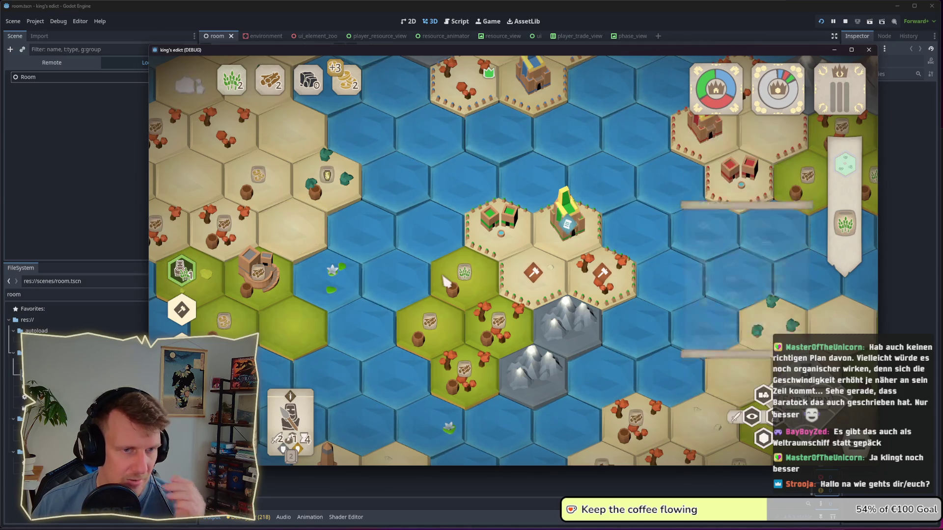
pyautogui.click(606, 290)
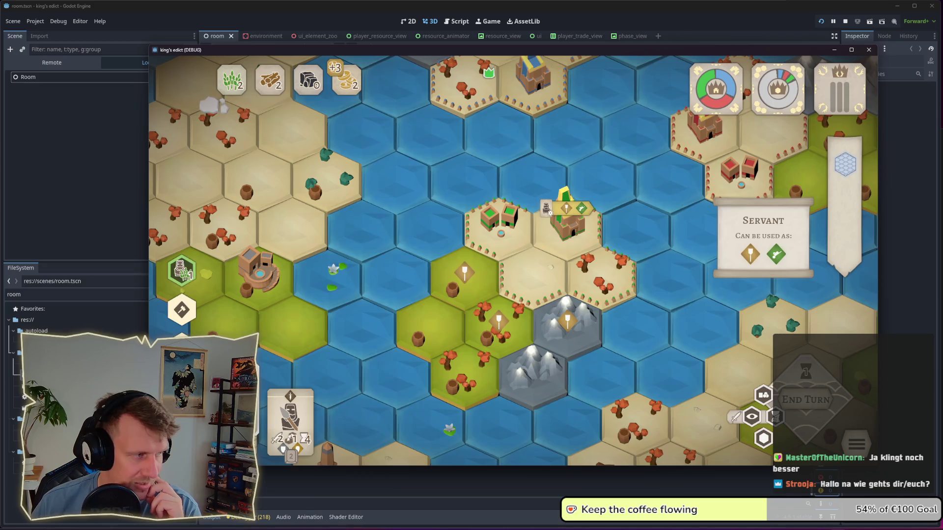
# Step: Move the game window up and right and commit the servant to the green building tile
pyautogui.moveTo(303, 53); pyautogui.dragTo(372, 31)
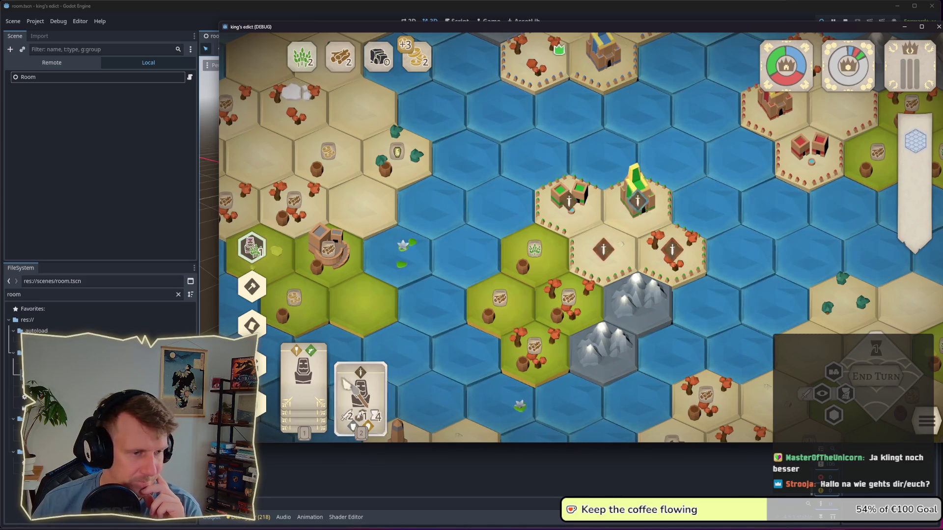
pyautogui.moveTo(317, 358)
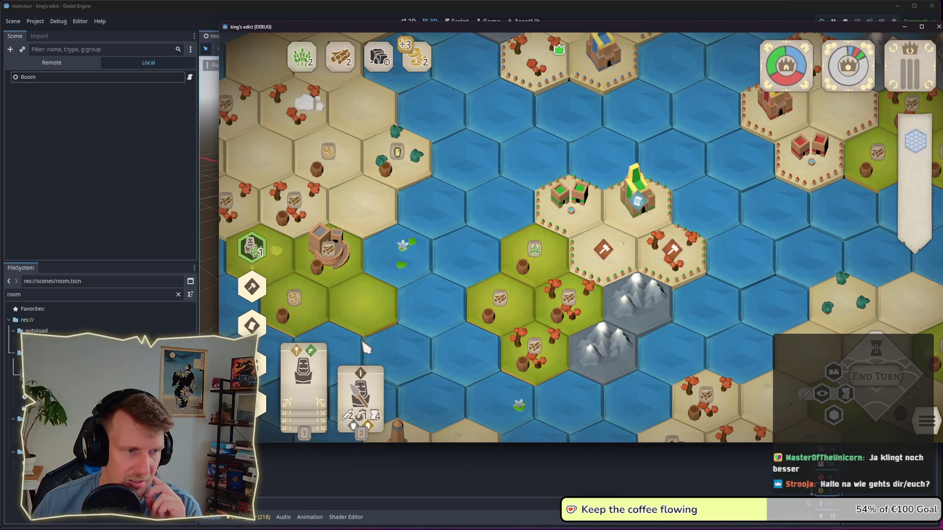
pyautogui.click(634, 206)
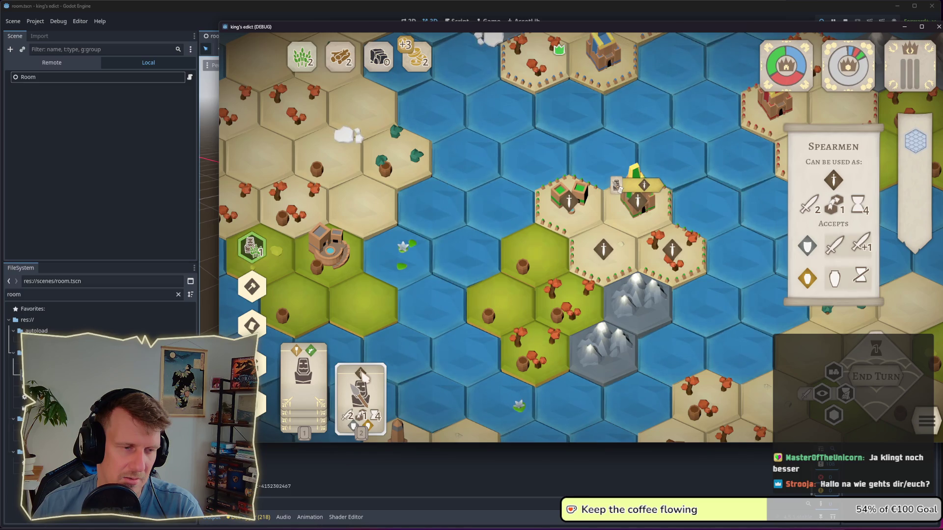
# Step: Check the Spearmen card's placement markers, then put the card away to show tile yields
pyautogui.click(620, 193)
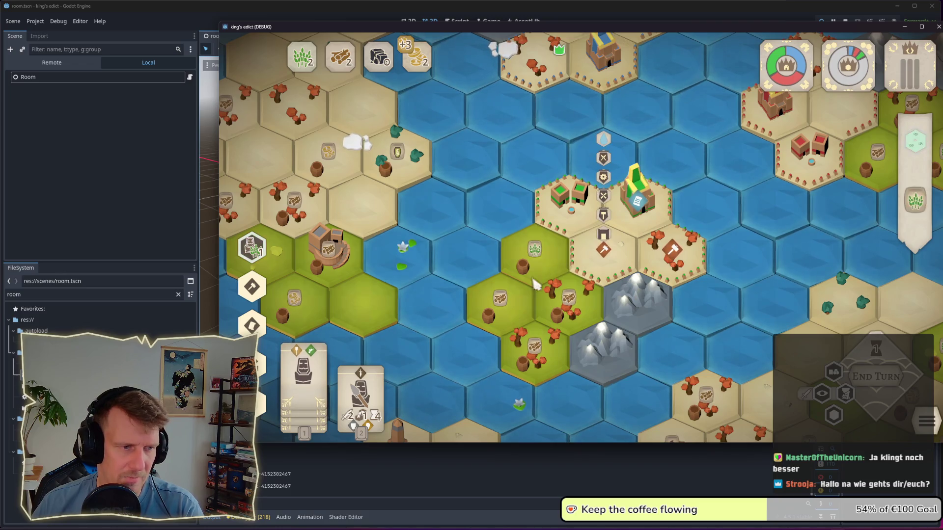
pyautogui.click(304, 359)
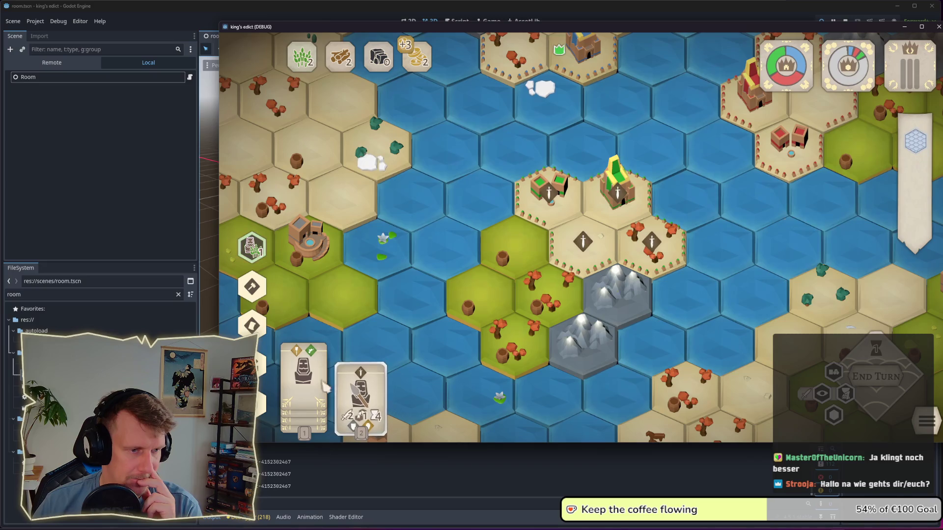
pyautogui.moveTo(360, 398)
pyautogui.click(303, 373)
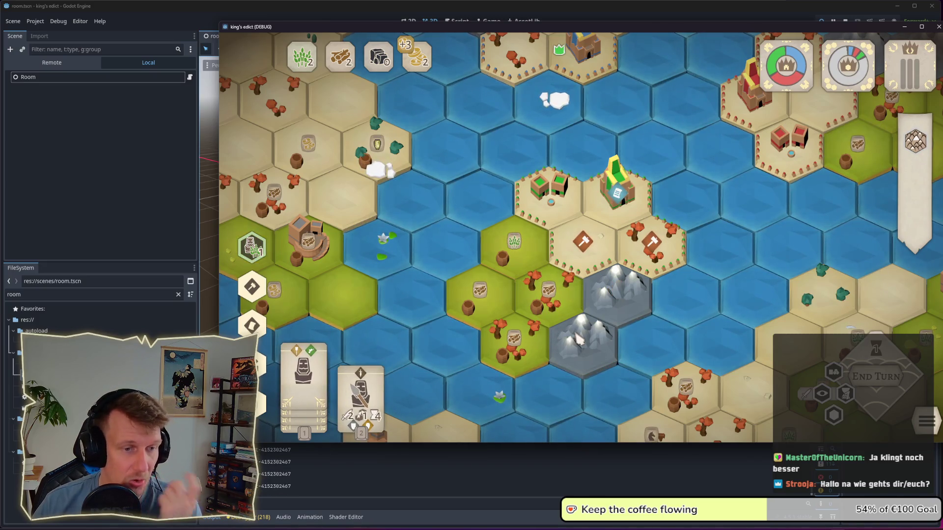
# Step: Play a servant onto the central forest tile and end the turn to collect resources
pyautogui.click(553, 295)
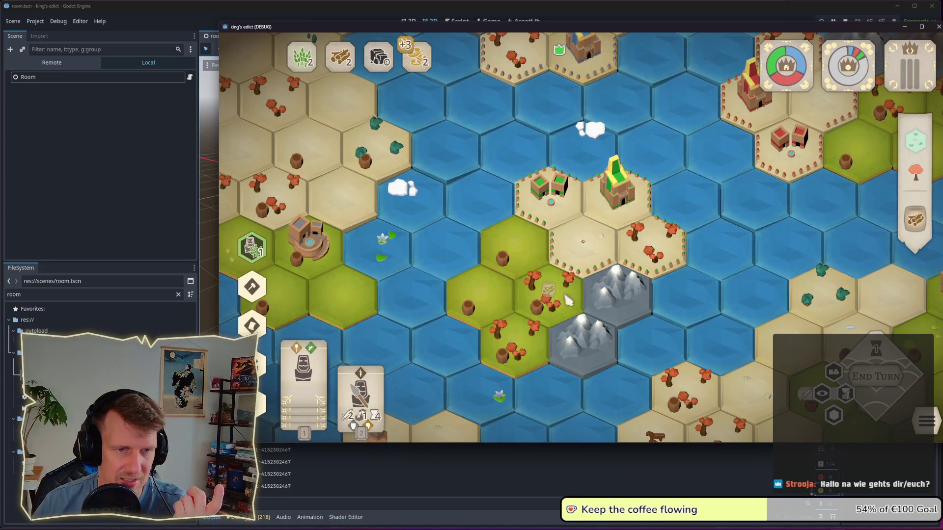
pyautogui.click(315, 320)
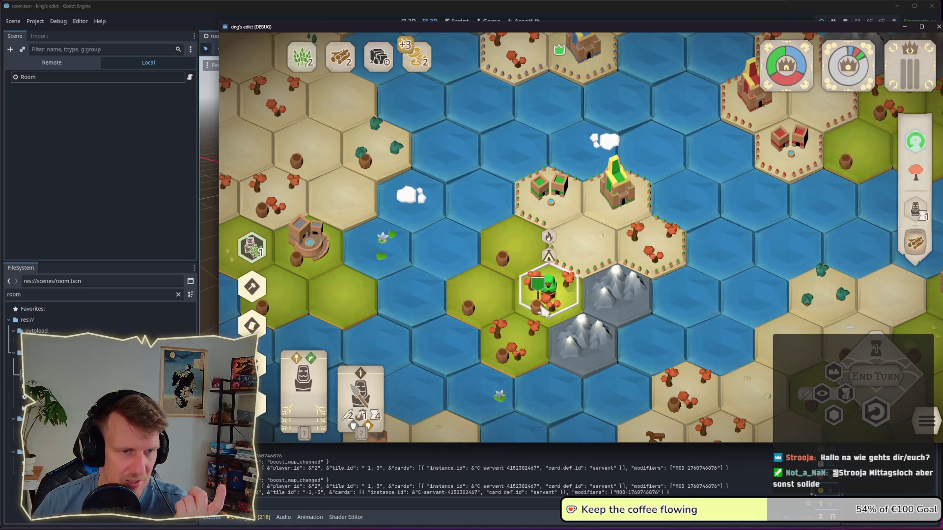
pyautogui.click(583, 315)
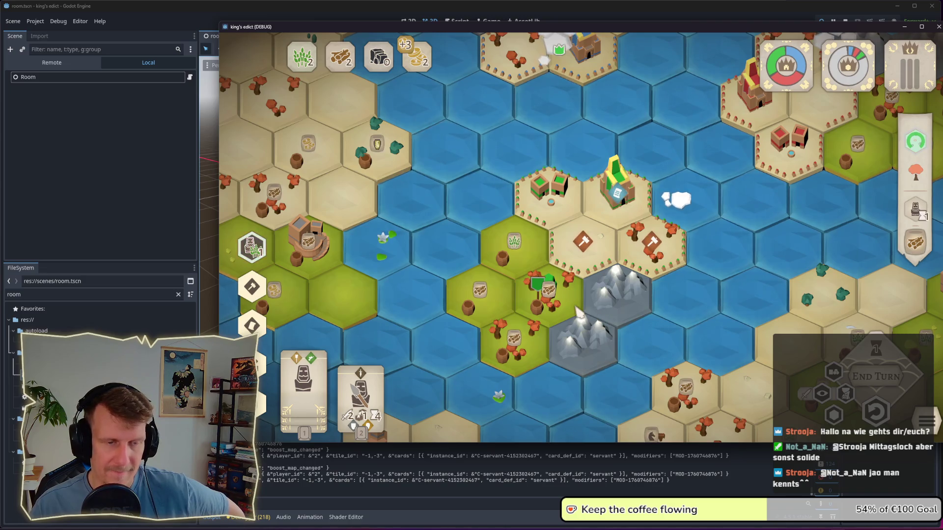
pyautogui.click(880, 376)
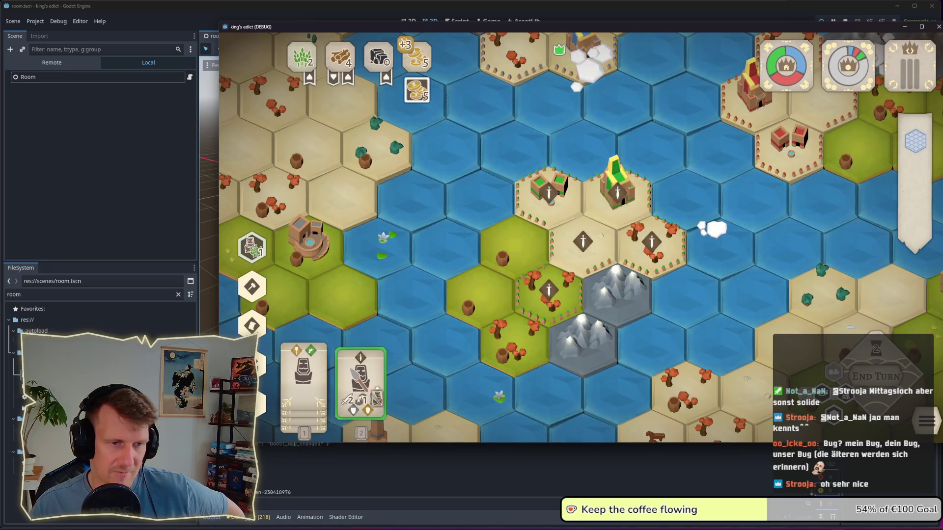
# Step: Place the spearman on a map hex and buy two servants with food
pyautogui.click(361, 388)
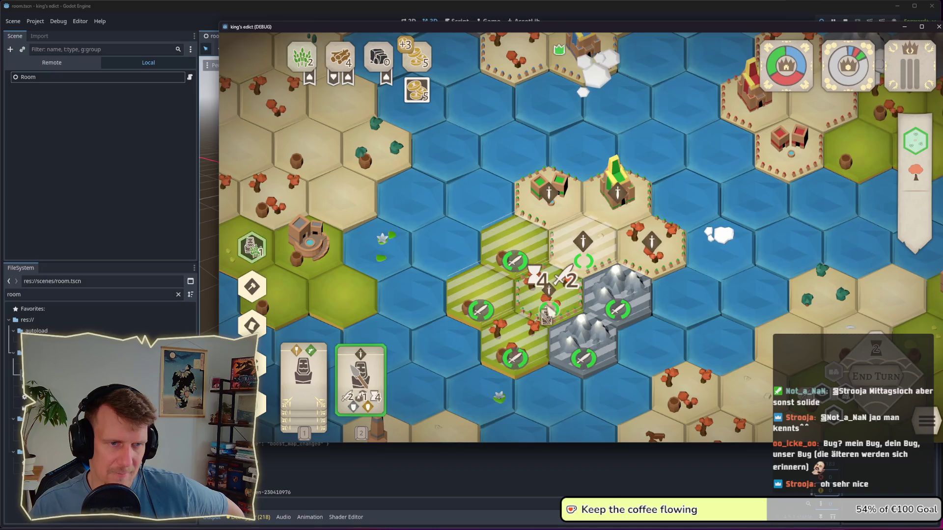
pyautogui.click(549, 311)
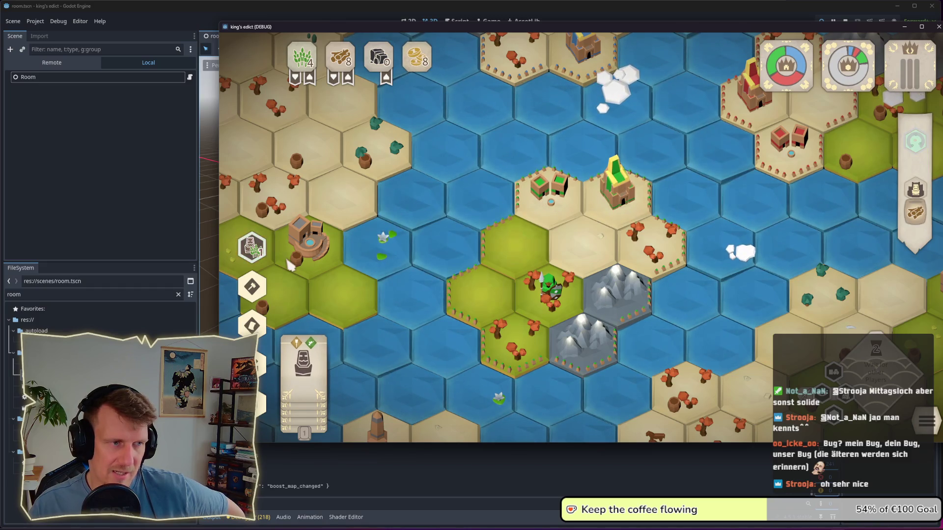
pyautogui.moveTo(269, 265)
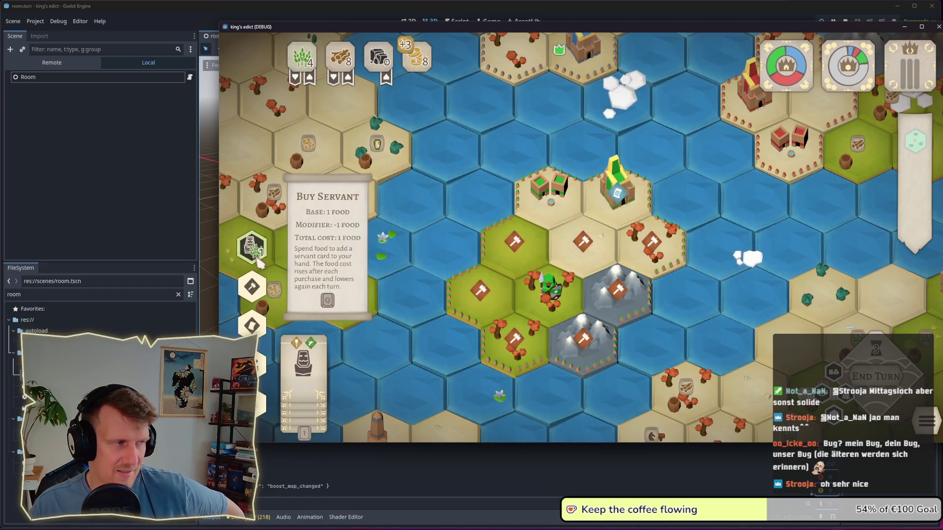
pyautogui.click(265, 261)
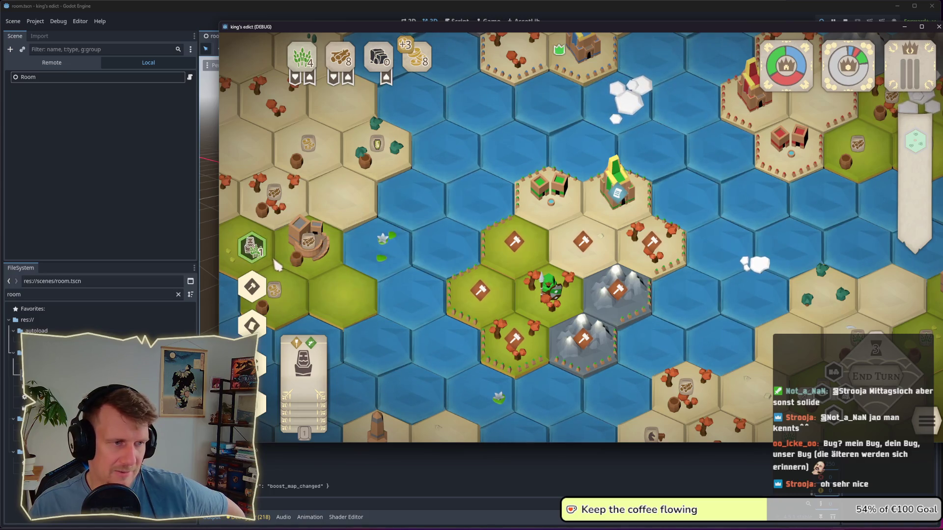
pyautogui.click(265, 260)
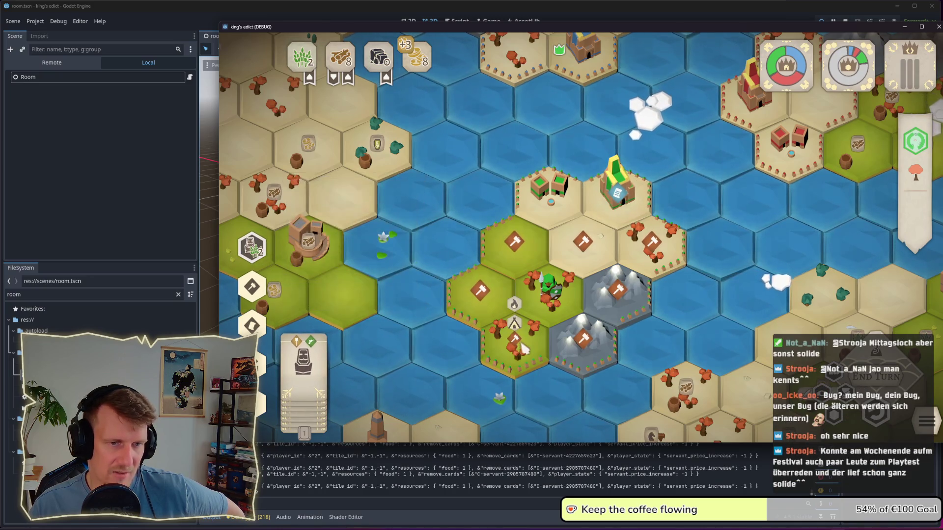
# Step: Place several servants on the mountain hexes, including the lower mountain tile
pyautogui.click(316, 376)
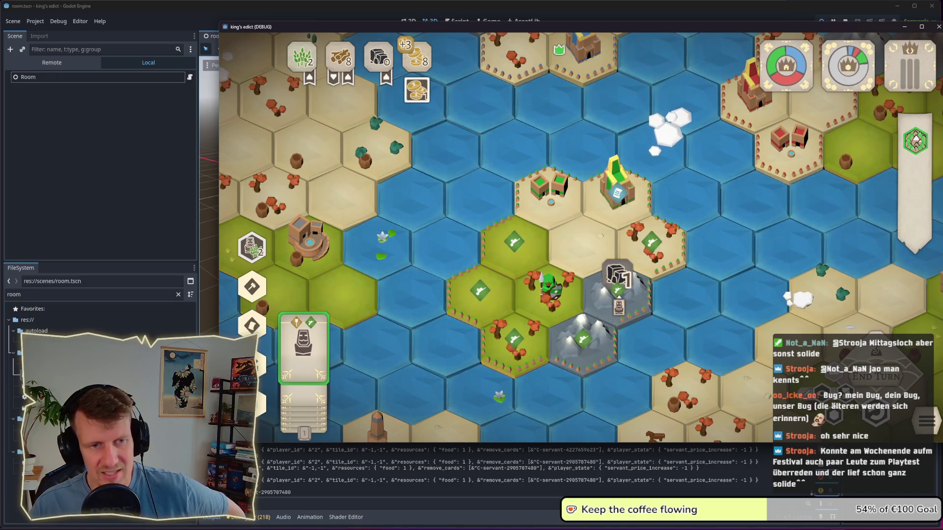
pyautogui.click(588, 351)
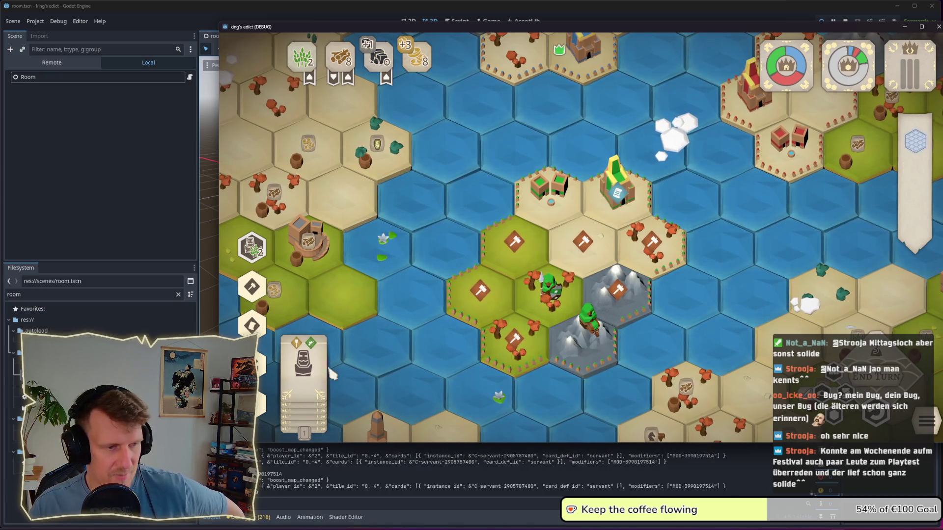
pyautogui.click(312, 379)
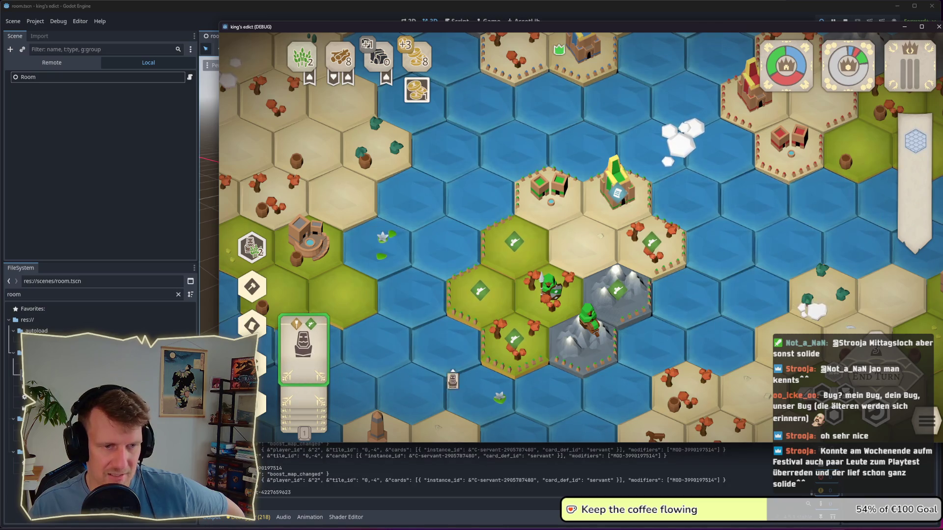
pyautogui.click(587, 324)
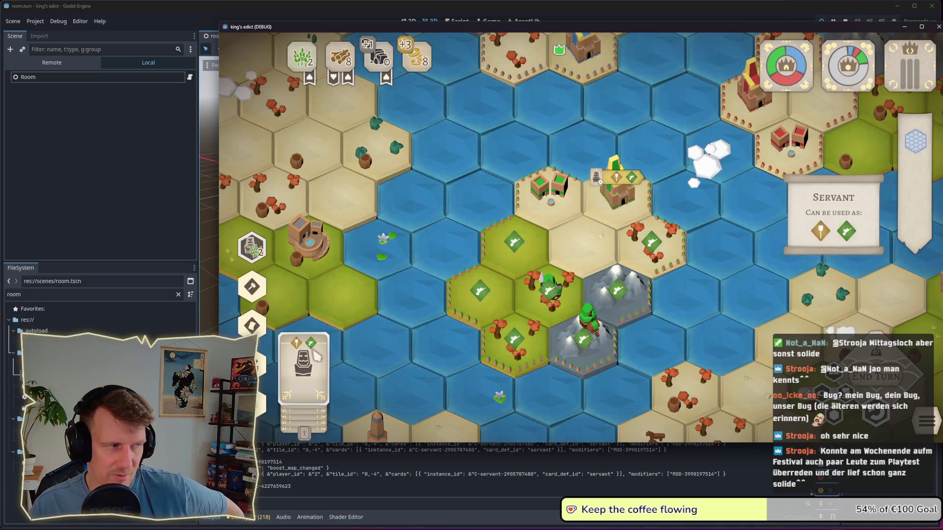
pyautogui.click(317, 356)
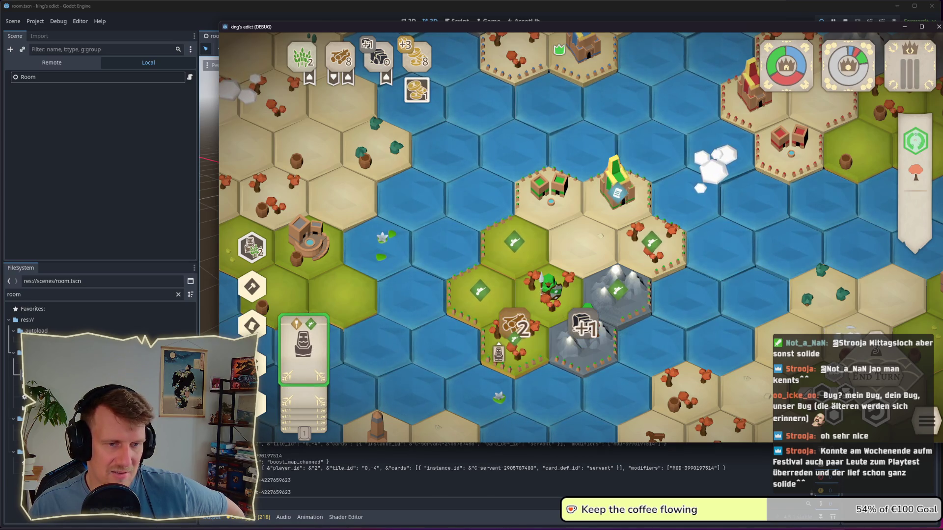
pyautogui.click(585, 324)
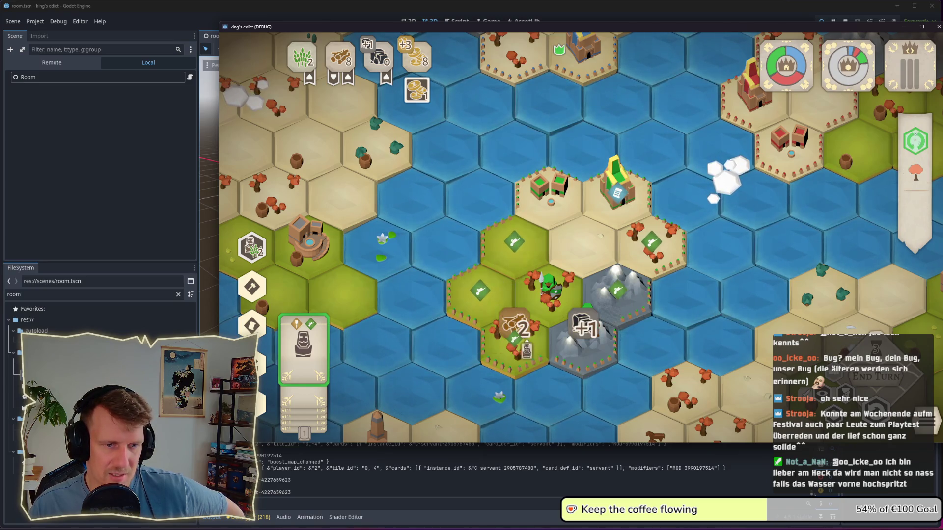
pyautogui.click(584, 324)
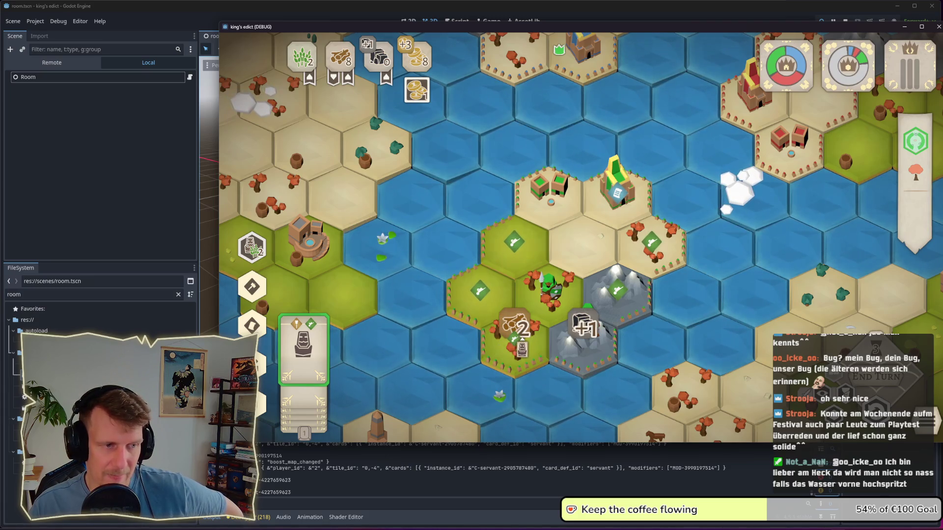
pyautogui.click(518, 350)
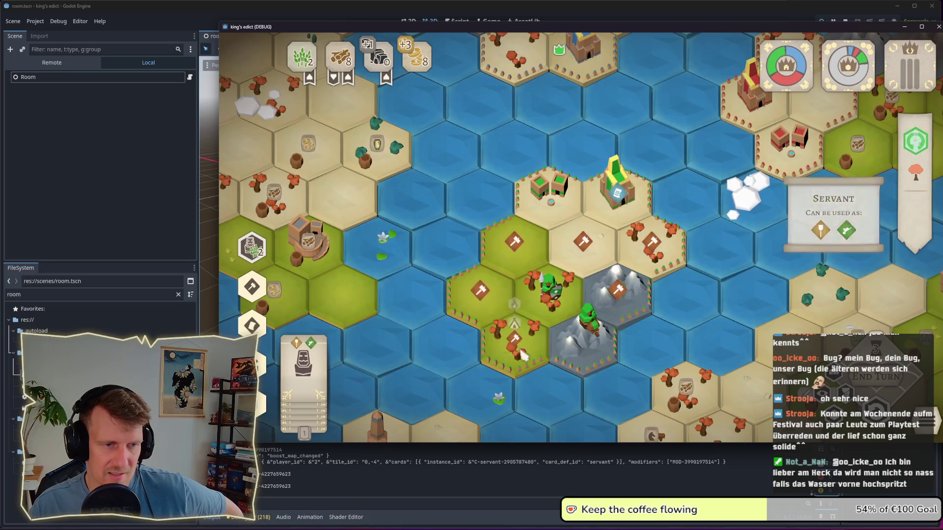
# Step: Add servants on the mountain and lower forest hexes, then cancel the last placement
pyautogui.click(304, 359)
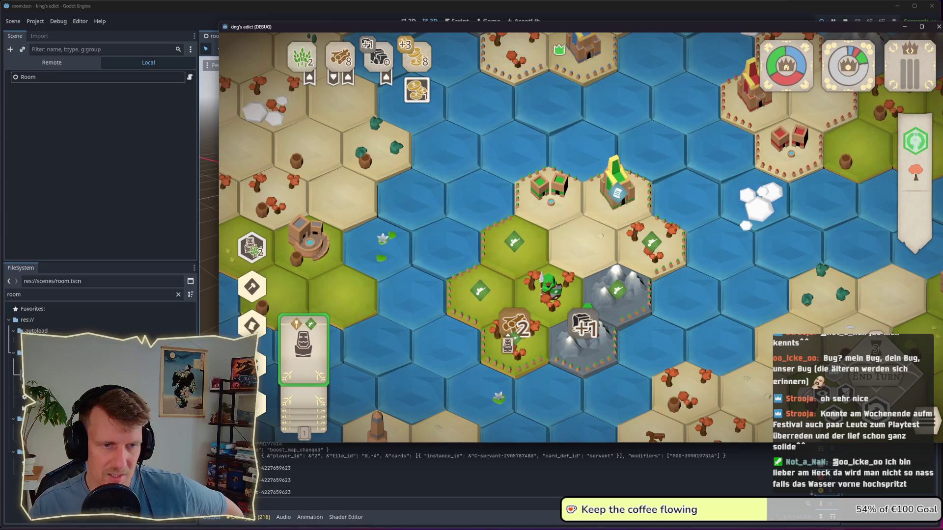
pyautogui.click(585, 326)
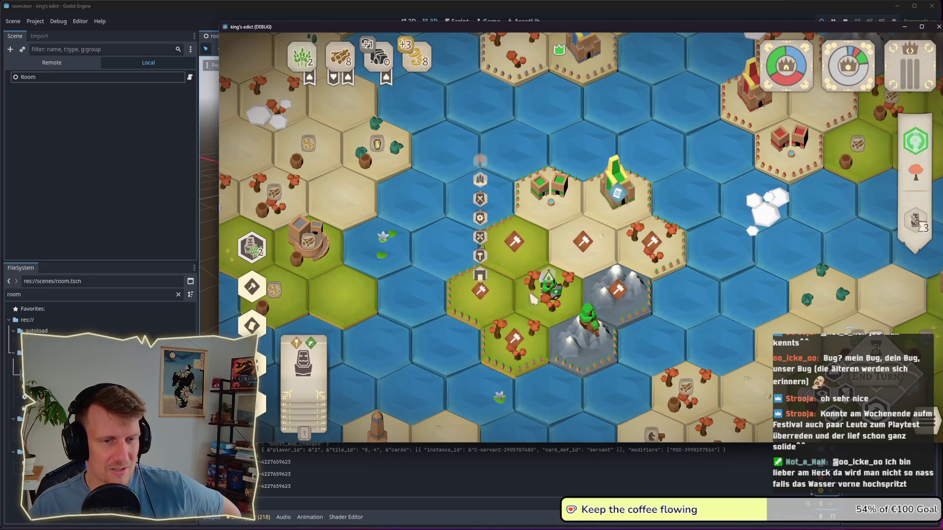
pyautogui.click(304, 351)
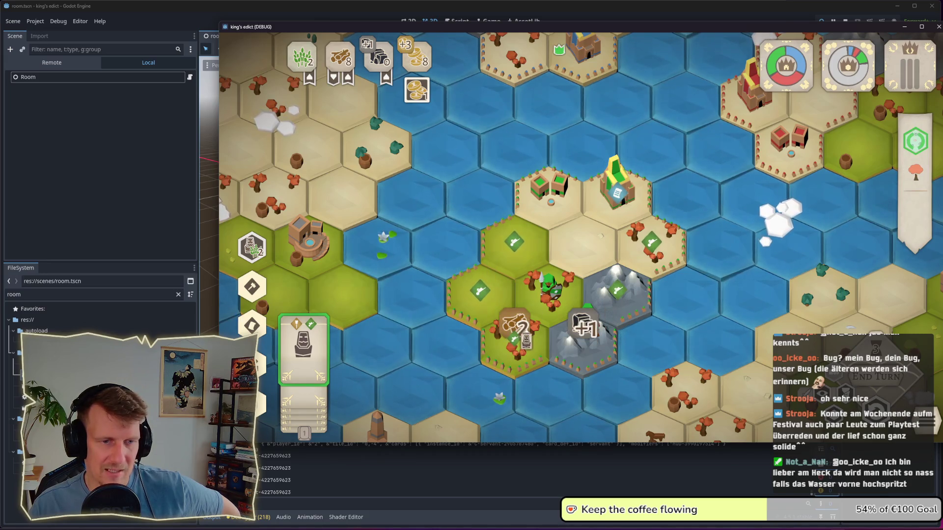
pyautogui.click(523, 356)
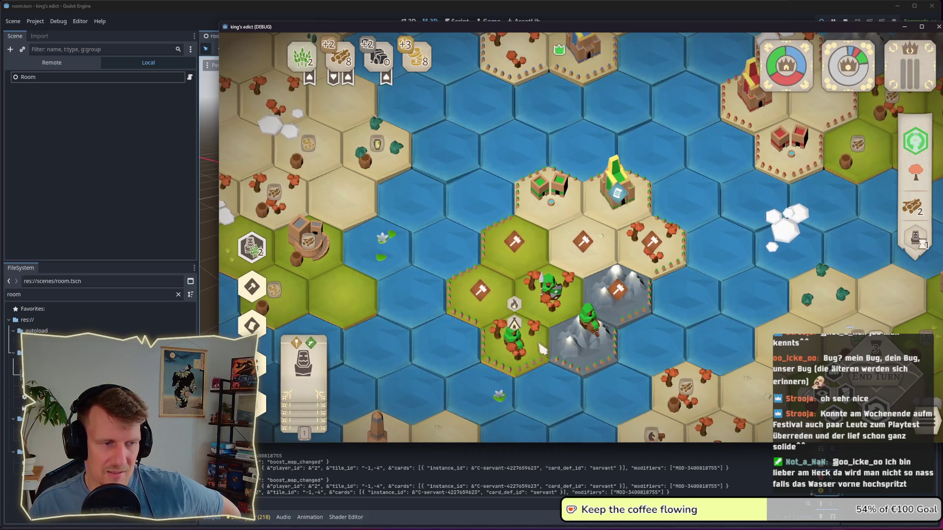
pyautogui.click(304, 351)
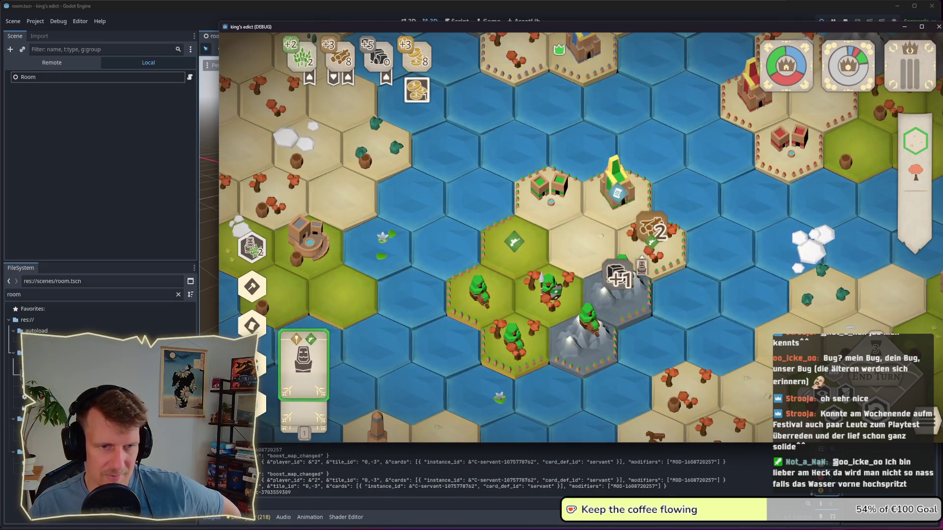
pyautogui.rightClick(639, 268)
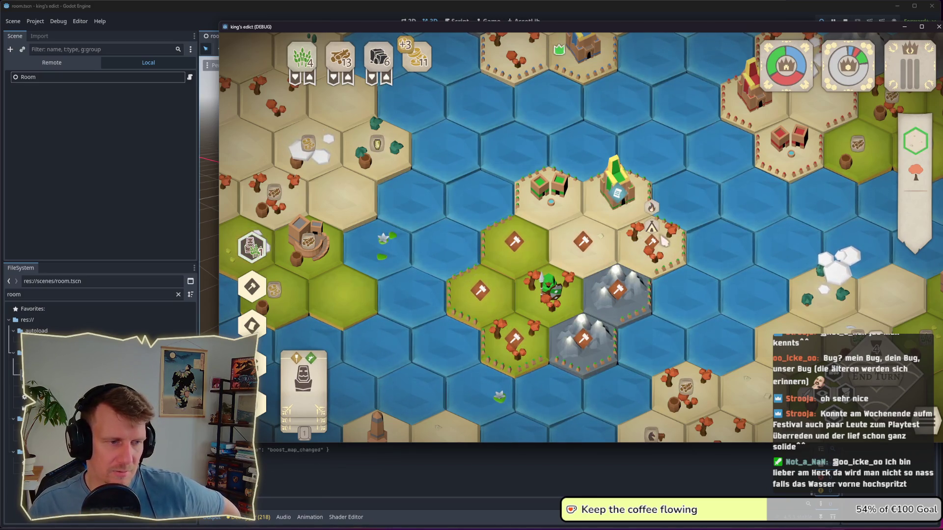
# Step: Compare the sand and grass hex stats, then open the sand hex's build options on the Farm card
pyautogui.click(581, 235)
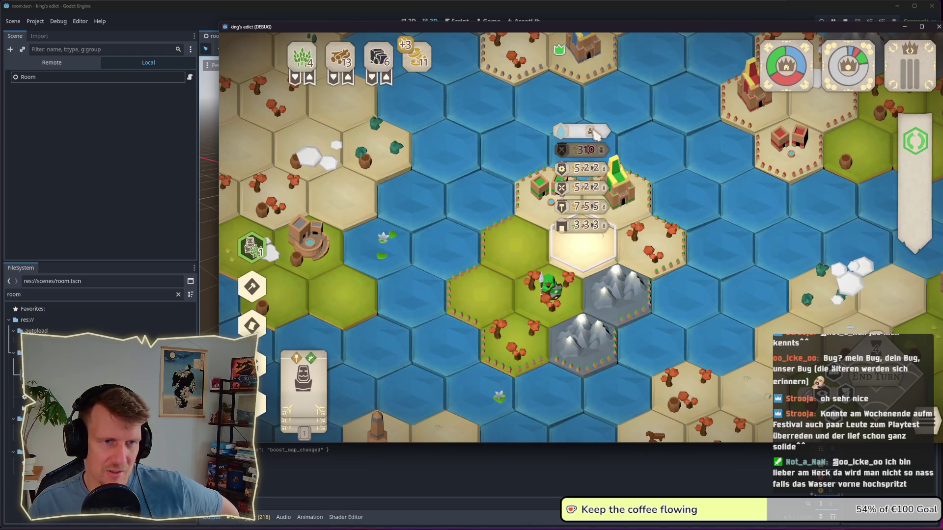
pyautogui.click(481, 297)
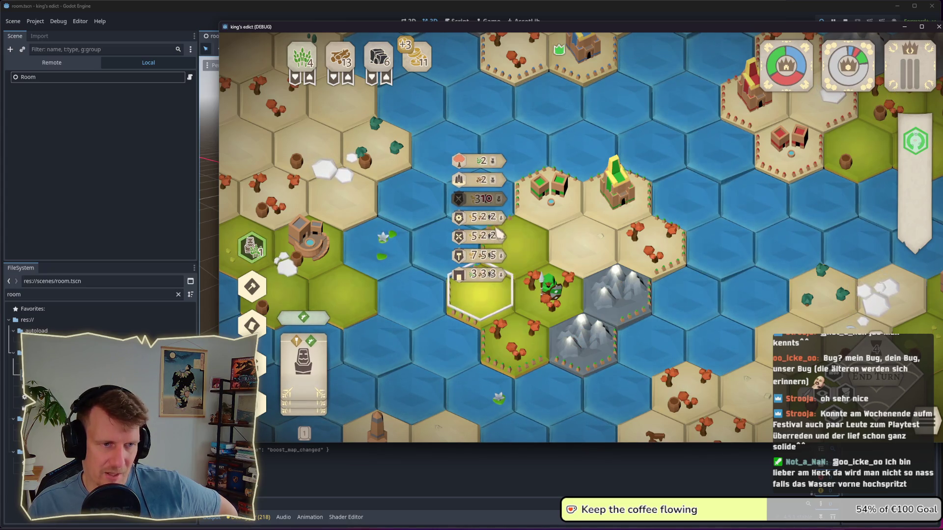
pyautogui.click(523, 256)
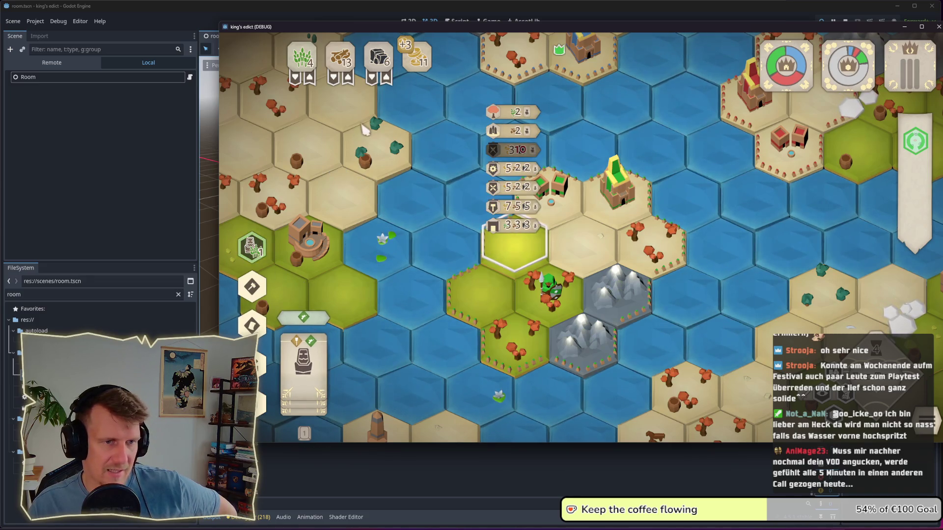
pyautogui.click(361, 220)
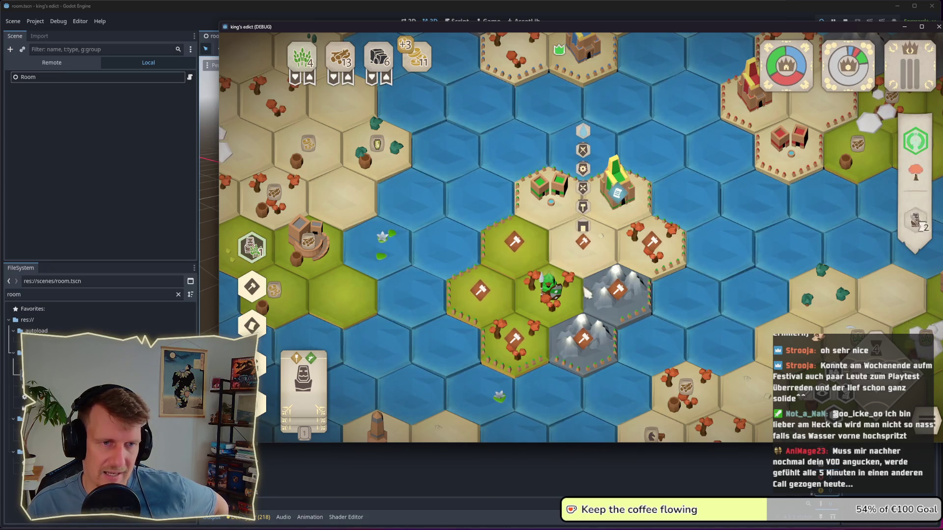
pyautogui.click(513, 258)
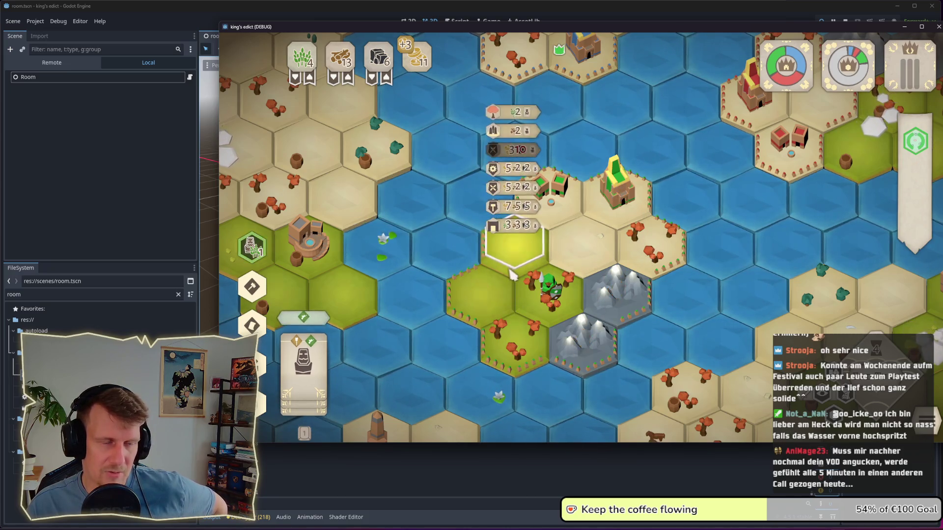
pyautogui.moveTo(515, 135)
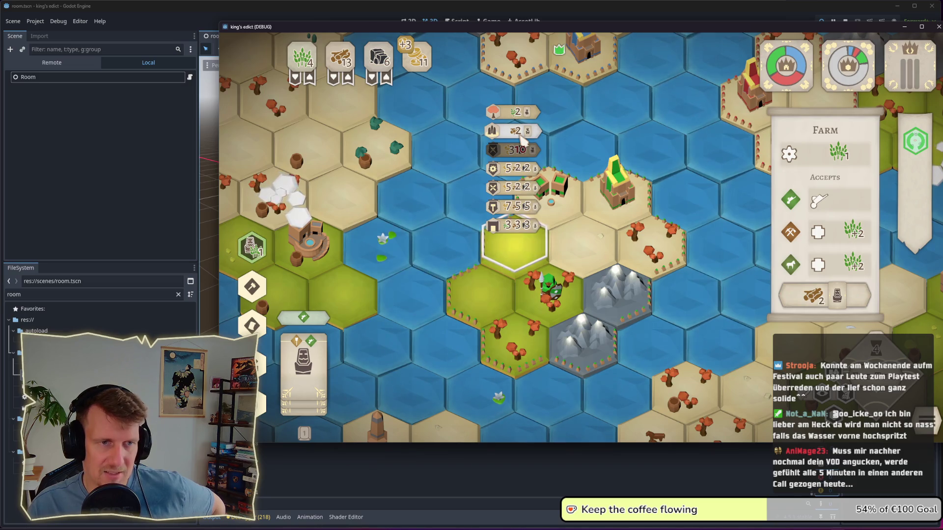
# Step: Build a Farm on the chosen hex and a Mill on the neighbouring yellow hex
pyautogui.click(515, 241)
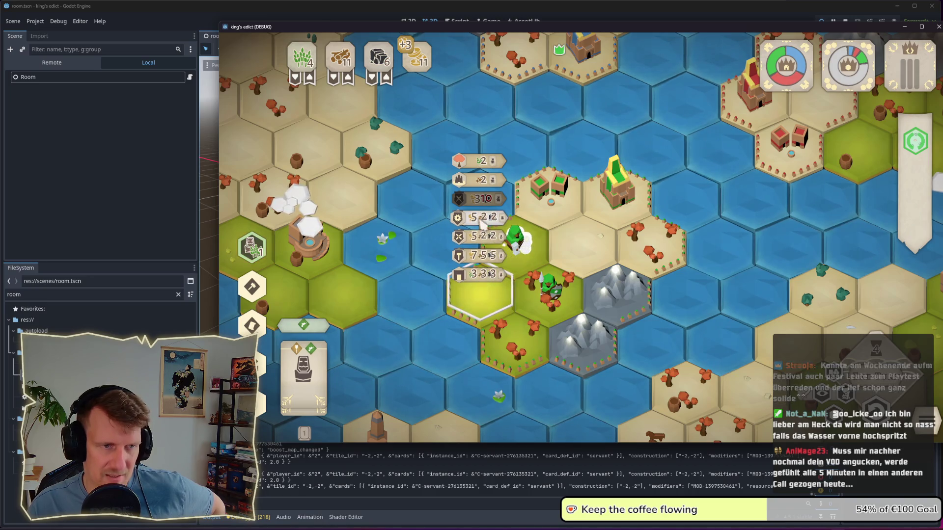
pyautogui.moveTo(535, 226)
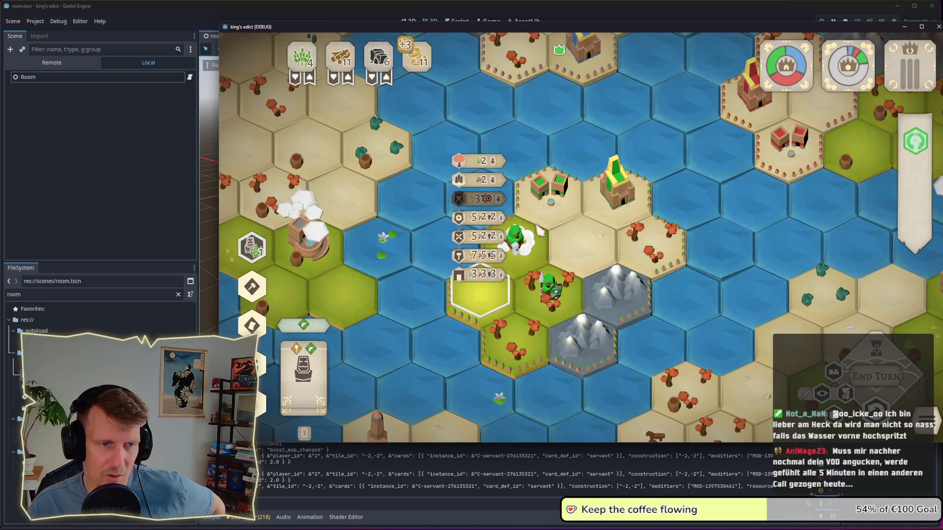
pyautogui.moveTo(475, 240)
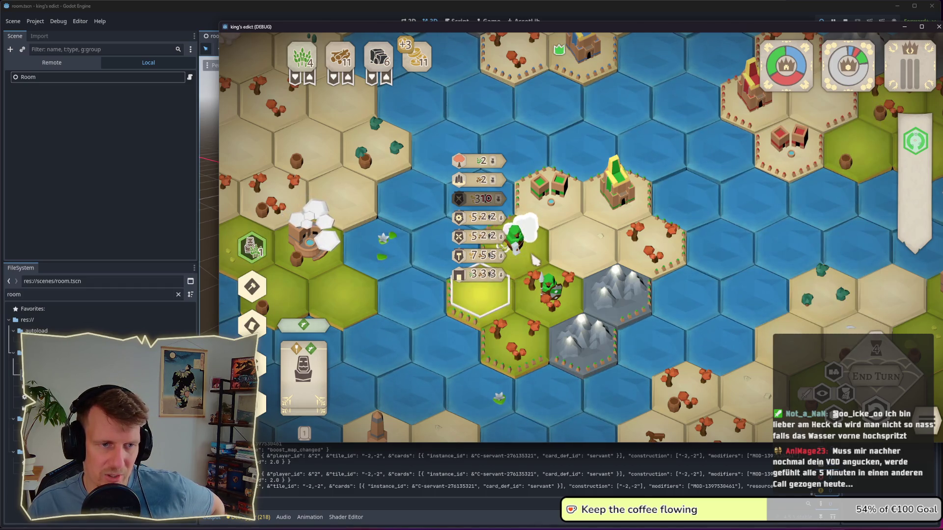
pyautogui.click(477, 240)
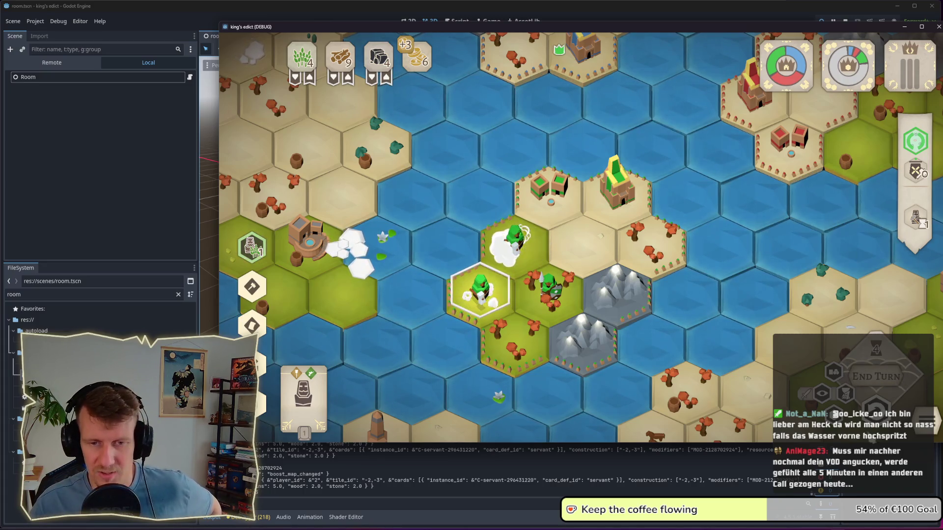
pyautogui.click(479, 289)
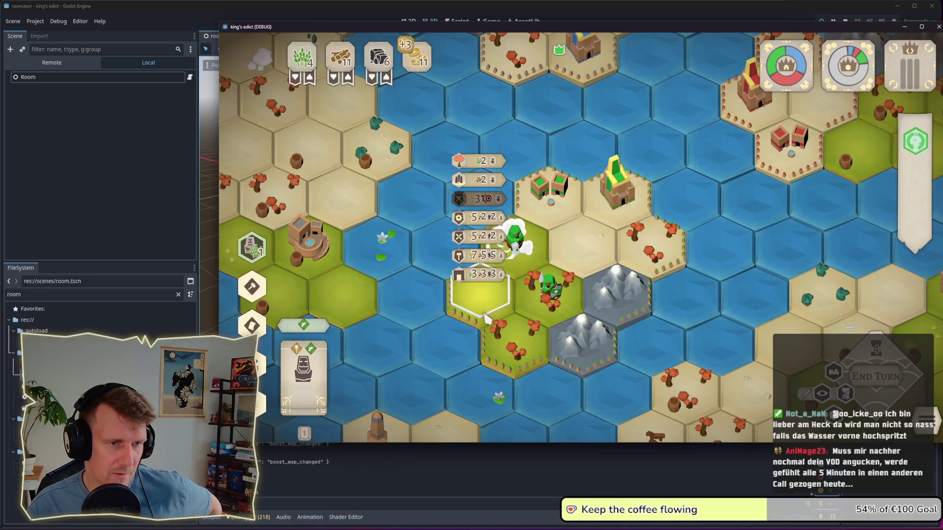
pyautogui.click(485, 242)
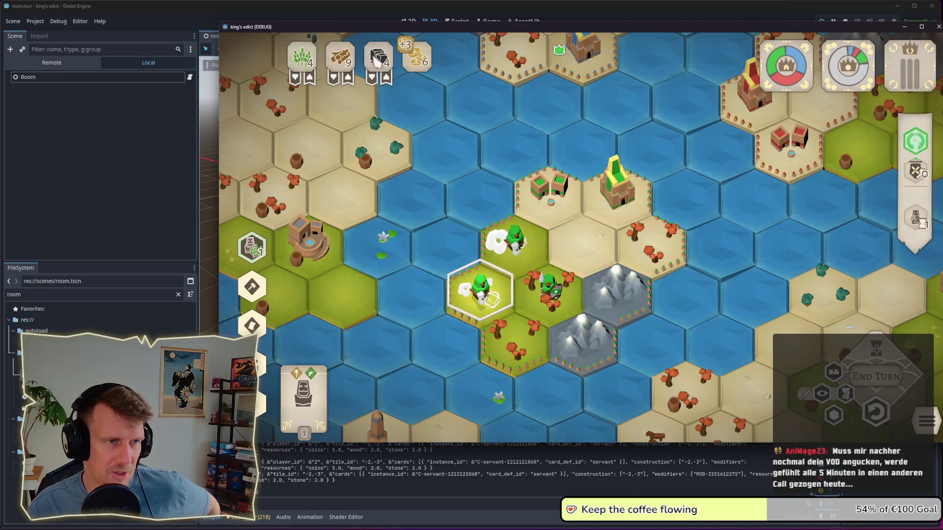
# Step: Undo the misplaced servant placement and rebuild the Mill on its tile
pyautogui.moveTo(374, 59)
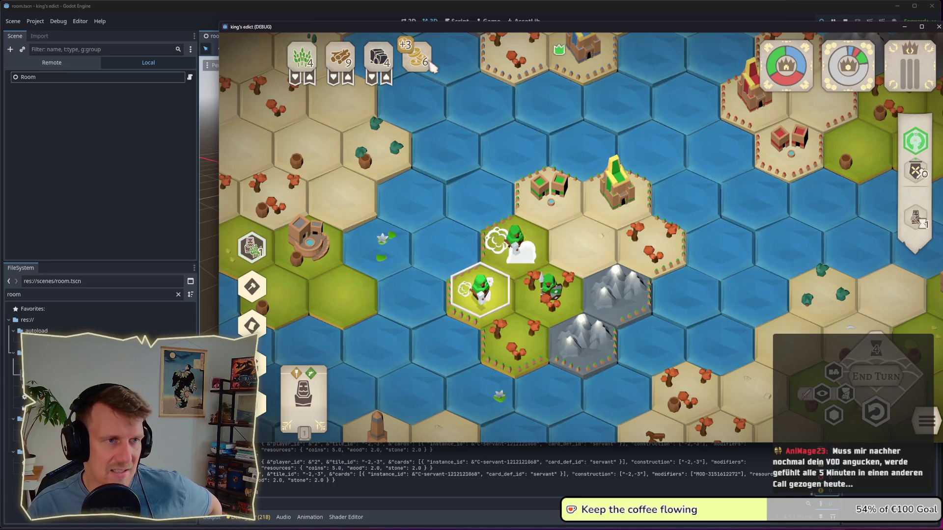
pyautogui.click(875, 413)
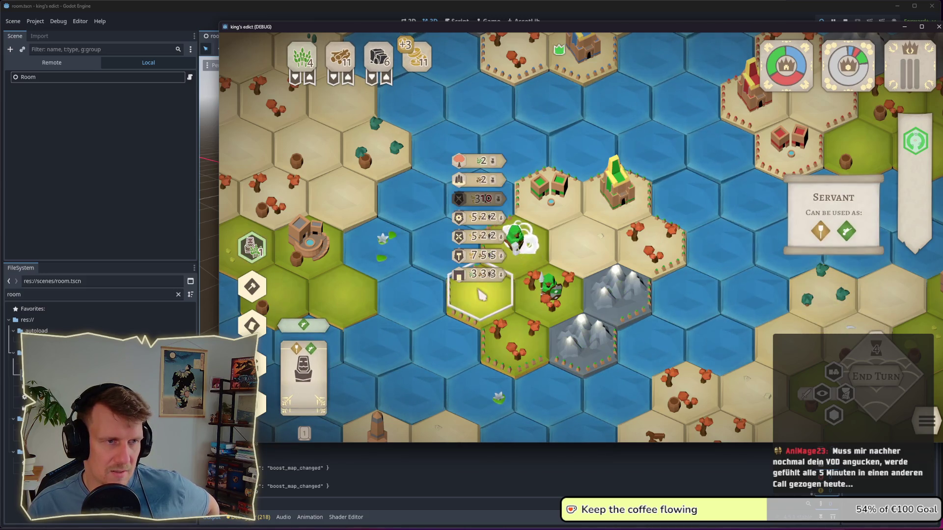
pyautogui.moveTo(484, 241)
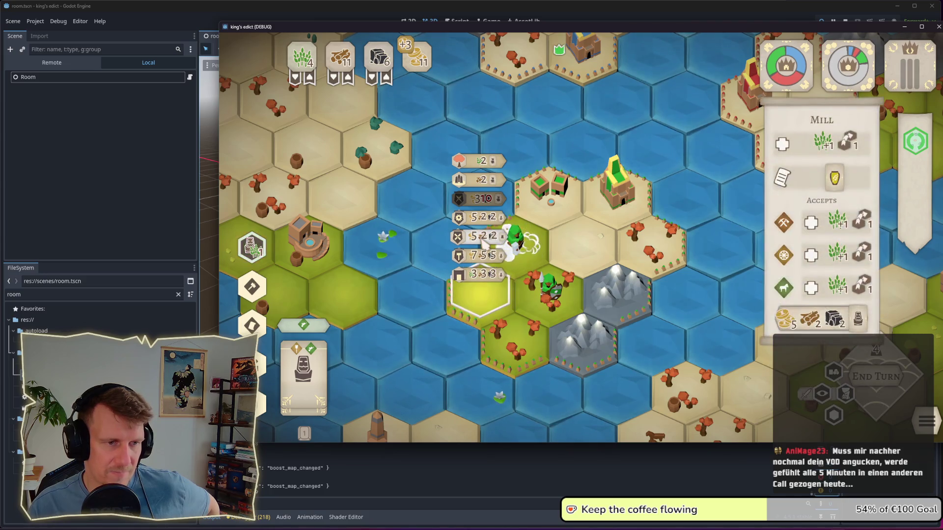
pyautogui.click(484, 241)
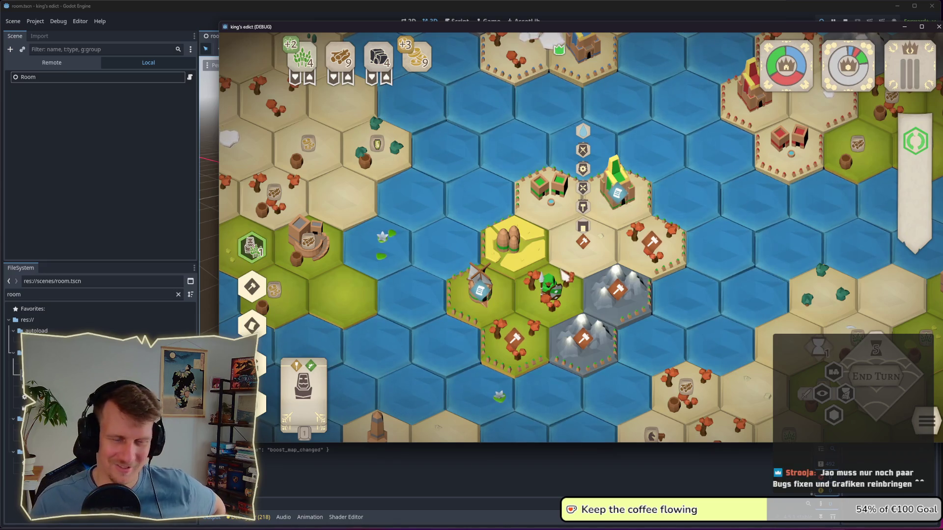
# Step: Inspect the servant, its action options and nearby hexes, ending on the windmill hex
pyautogui.click(552, 295)
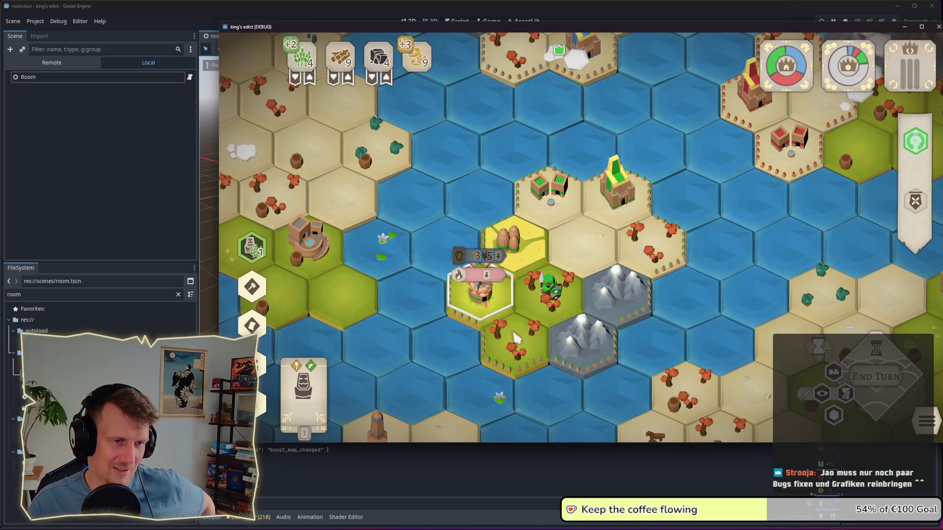
pyautogui.click(567, 309)
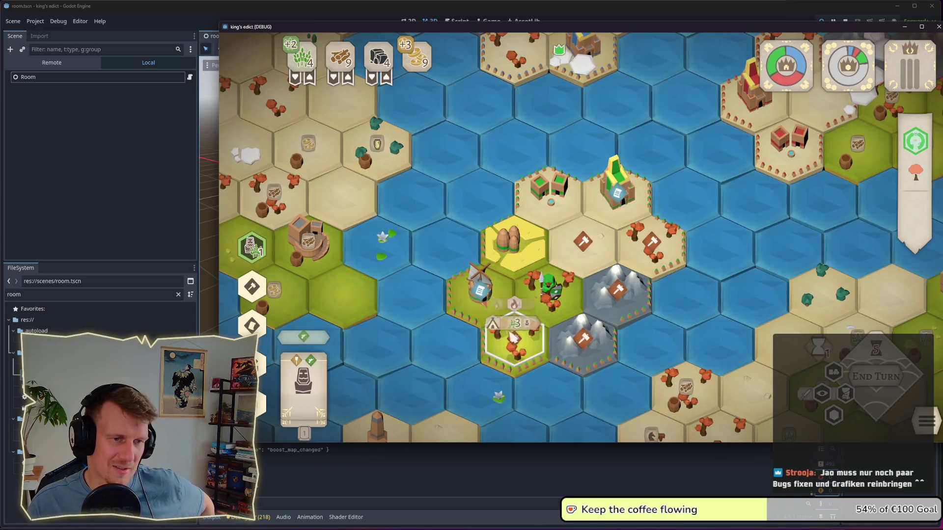
pyautogui.click(474, 312)
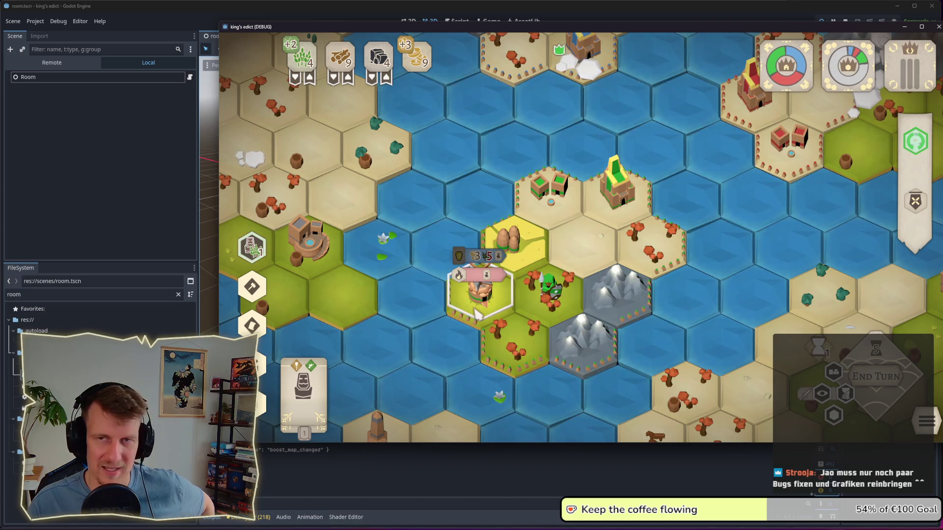
pyautogui.click(560, 288)
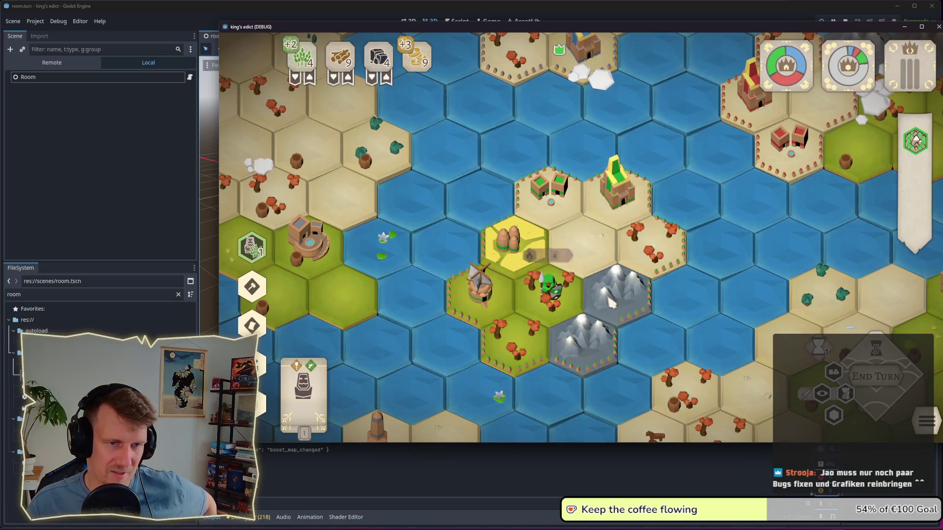
pyautogui.click(607, 258)
pyautogui.click(545, 280)
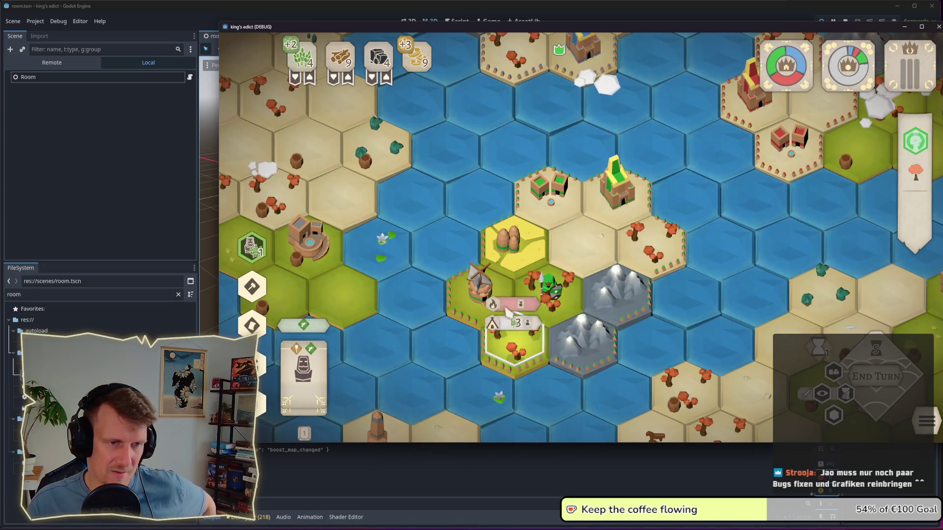
pyautogui.click(479, 283)
pyautogui.click(570, 276)
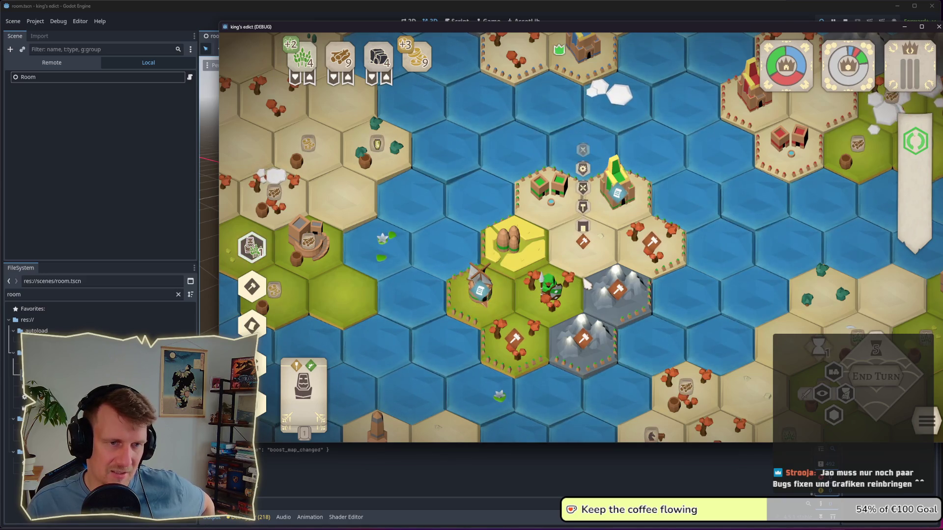
pyautogui.scroll(2, 588, 308)
pyautogui.scroll(-2, 588, 308)
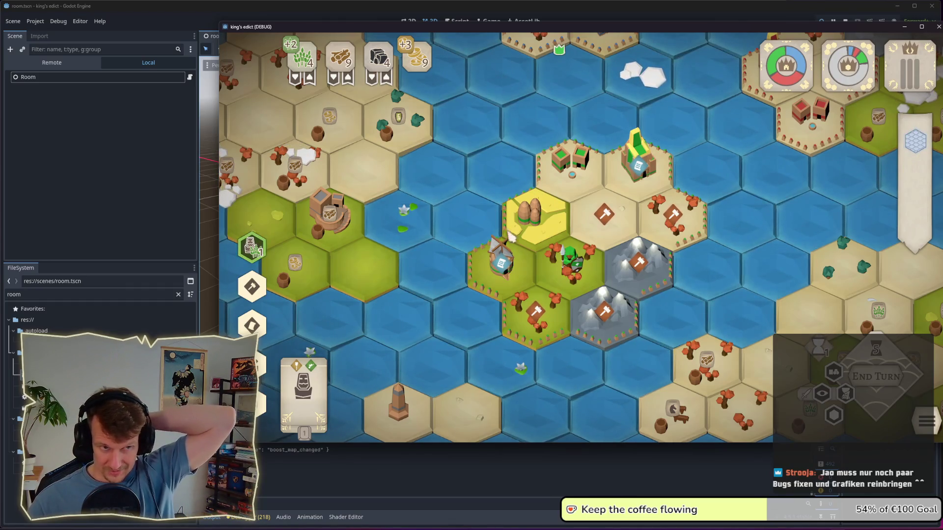
pyautogui.click(516, 269)
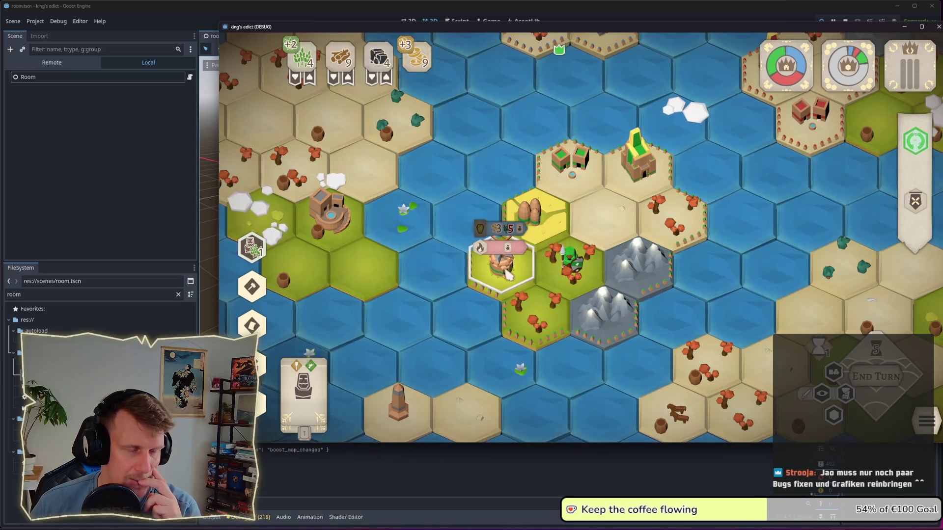
# Step: Read the windmill's Rations card and pay for it, dropping coins from 9 to 6
pyautogui.moveTo(506, 239)
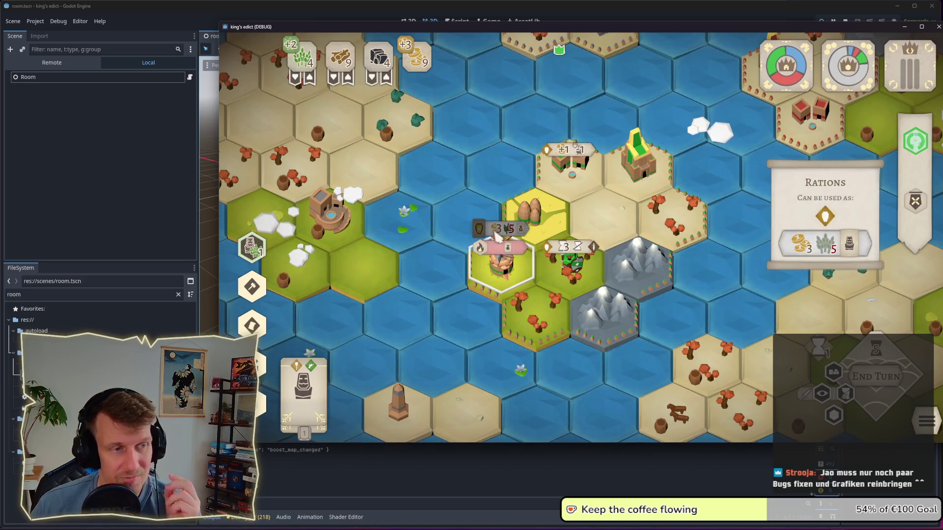
pyautogui.scroll(2, 495, 233)
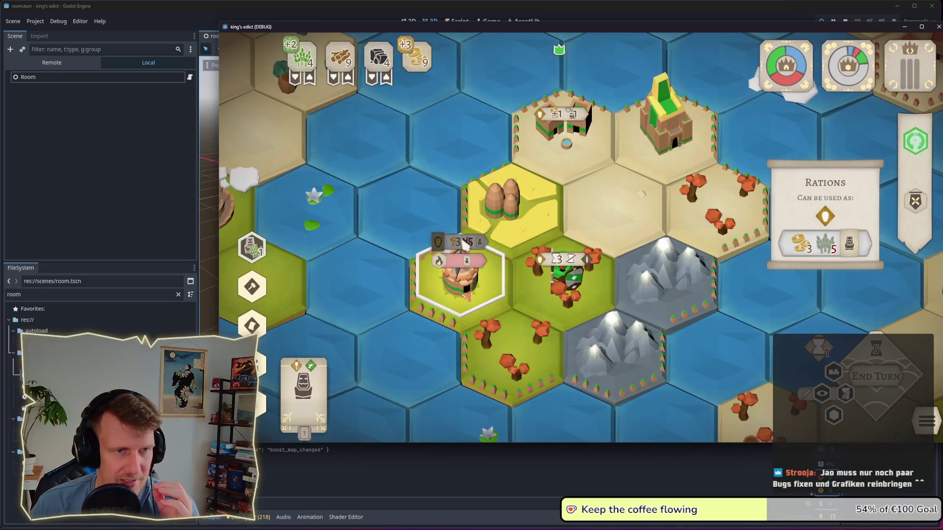
pyautogui.scroll(-2, 464, 244)
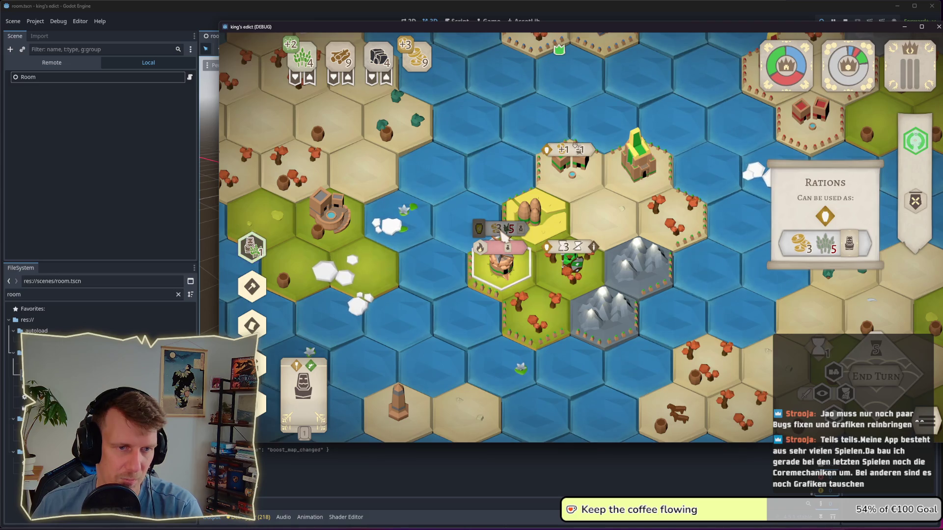
pyautogui.click(504, 232)
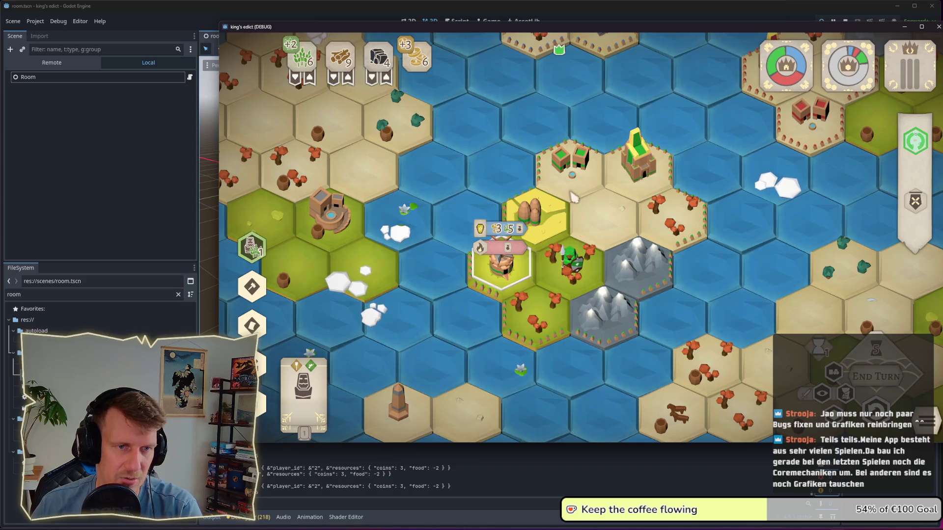
# Step: Trade coins for food, build the windmill with the servant, end the turn and confirm the building
pyautogui.click(509, 236)
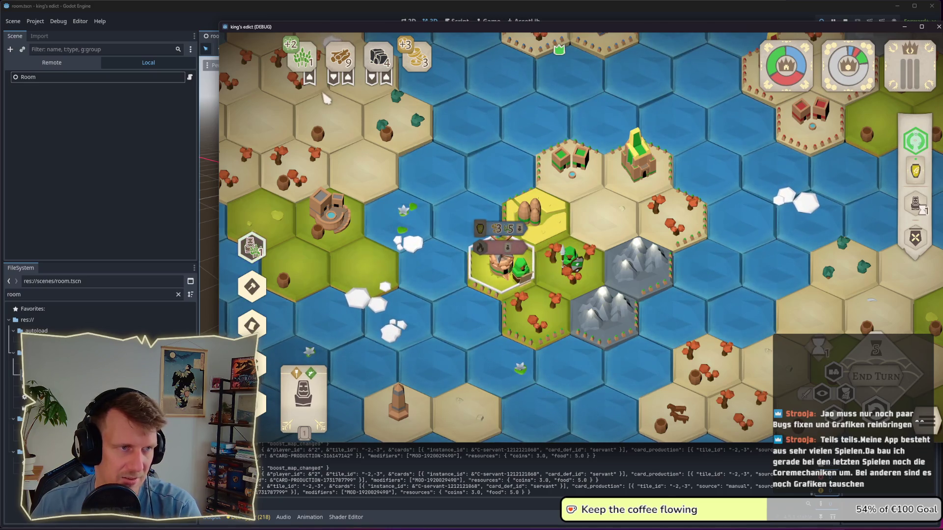
pyautogui.click(310, 77)
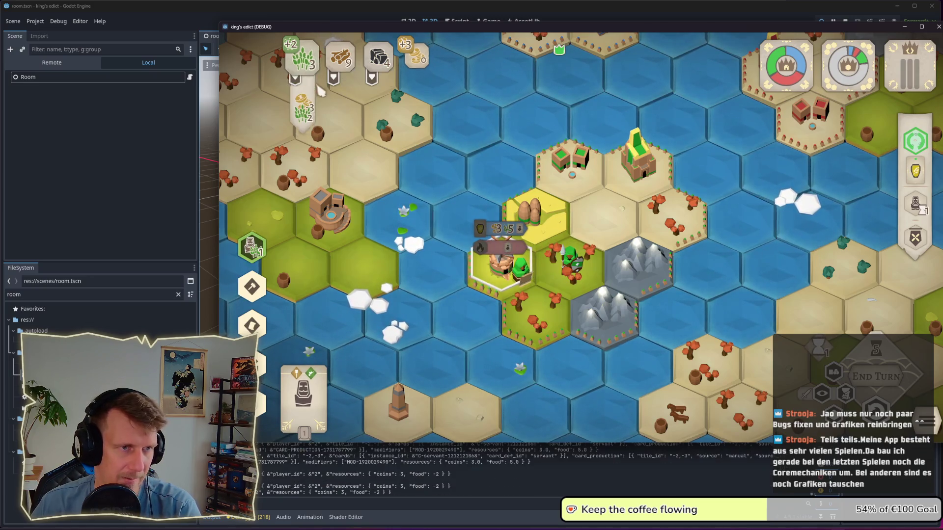
pyautogui.click(613, 216)
pyautogui.click(613, 216)
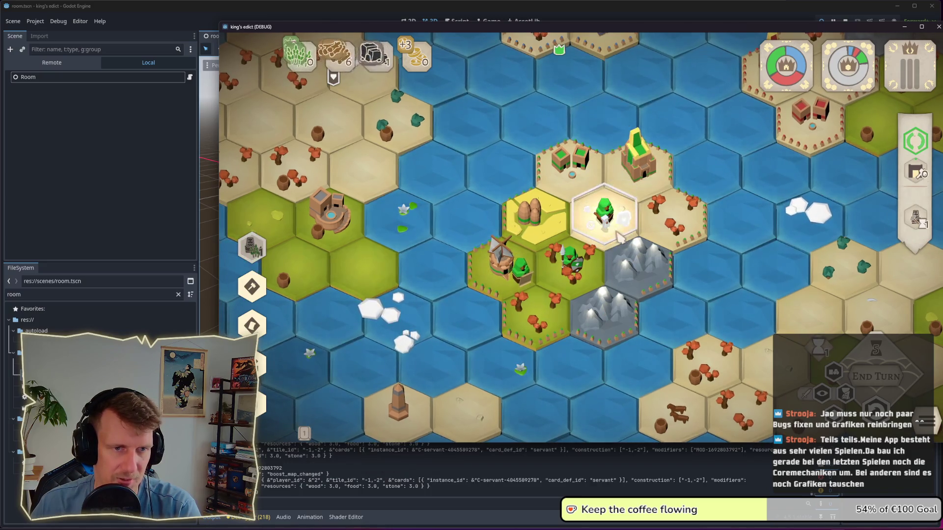
pyautogui.click(877, 384)
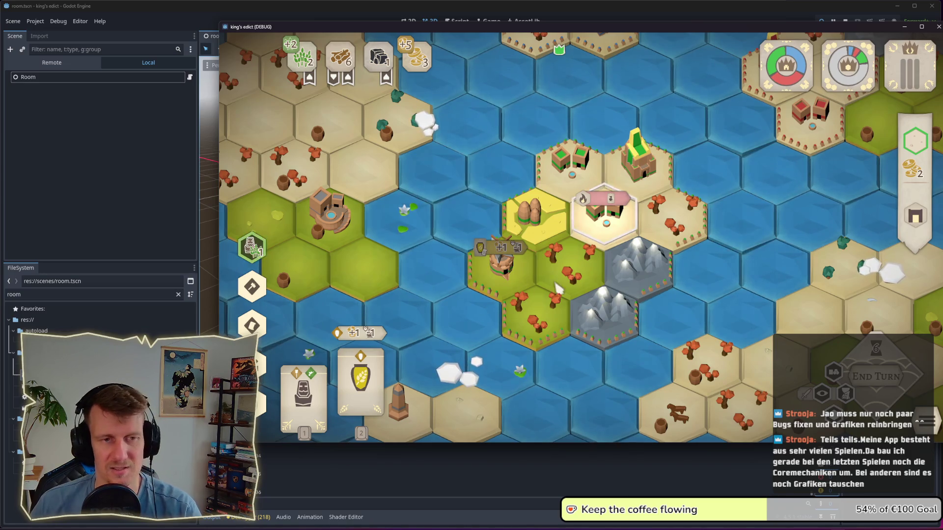
pyautogui.click(604, 216)
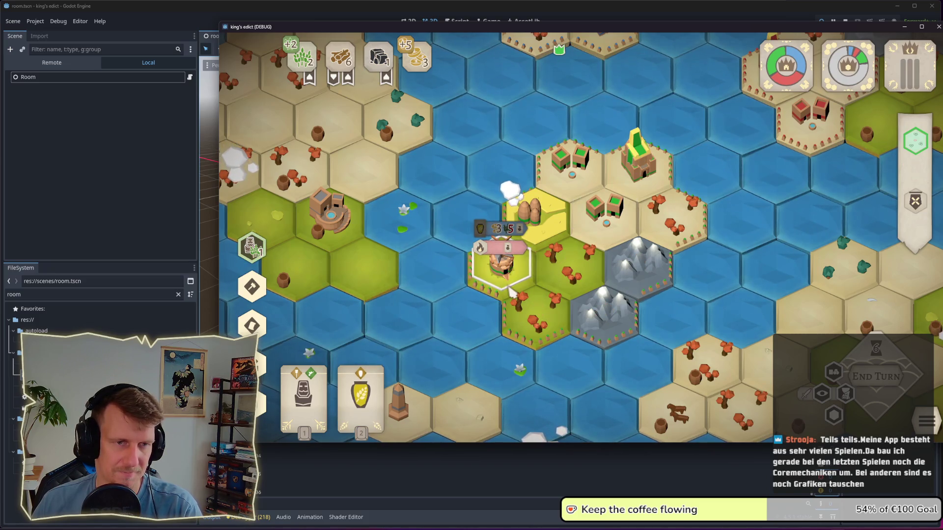
# Step: Place the servant card on the windmill tile and play the rations card, leaving 6 food
pyautogui.click(607, 243)
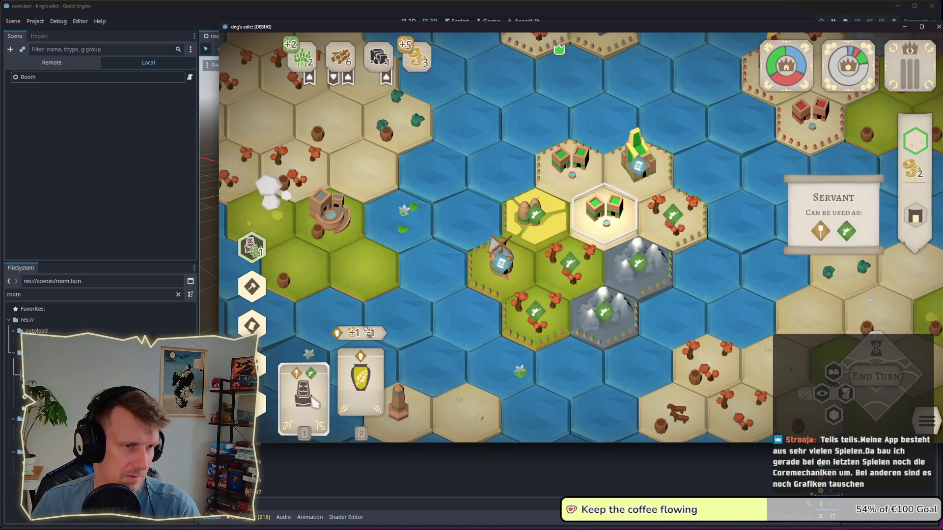
pyautogui.press('1')
pyautogui.click(501, 260)
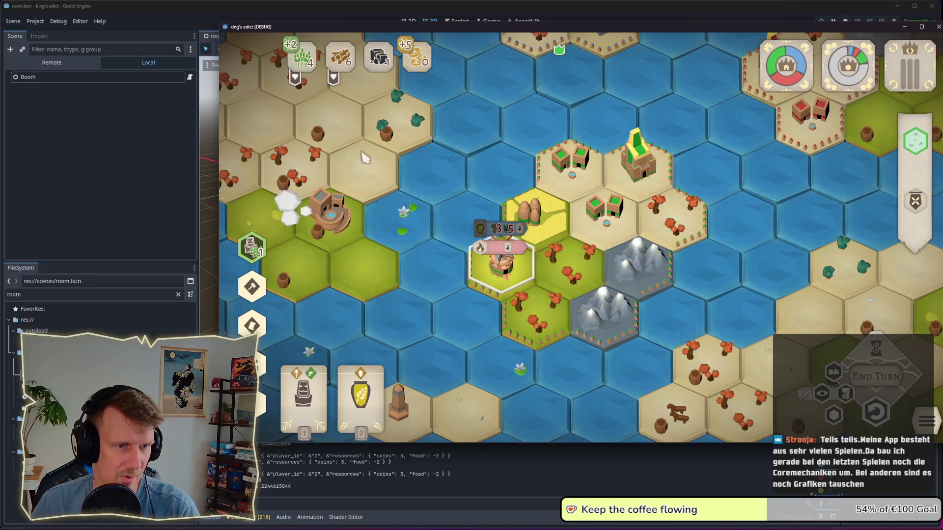
pyautogui.moveTo(333, 84)
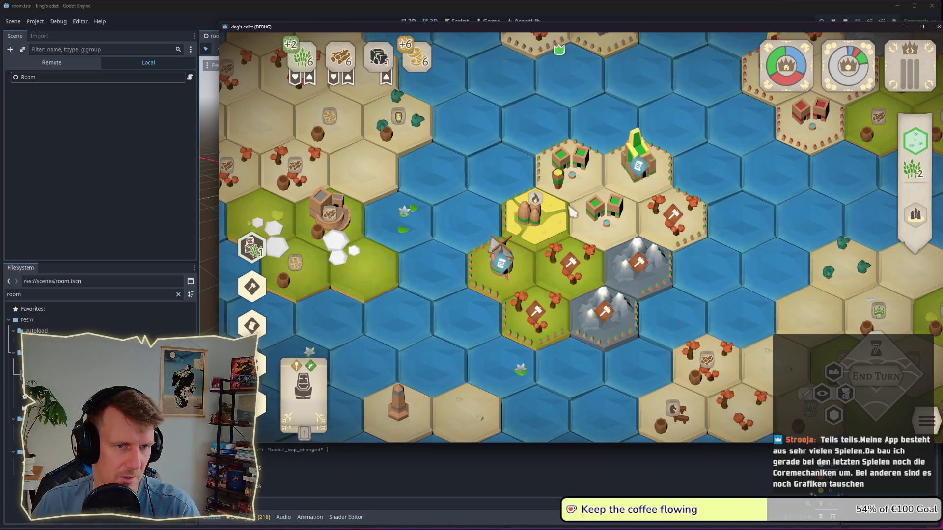
pyautogui.click(503, 243)
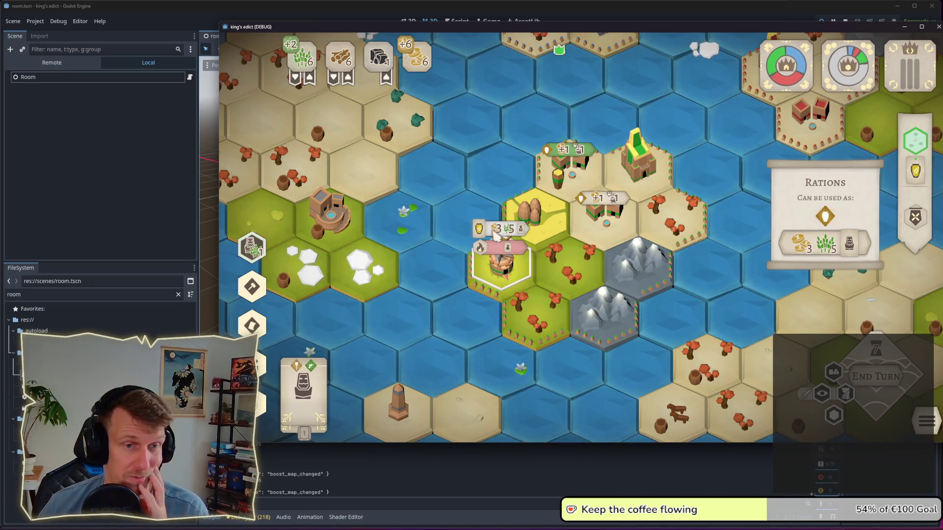
# Step: Collect the servant tile's production and place a servant on the neighbouring forest hex
pyautogui.scroll(-2, 495, 236)
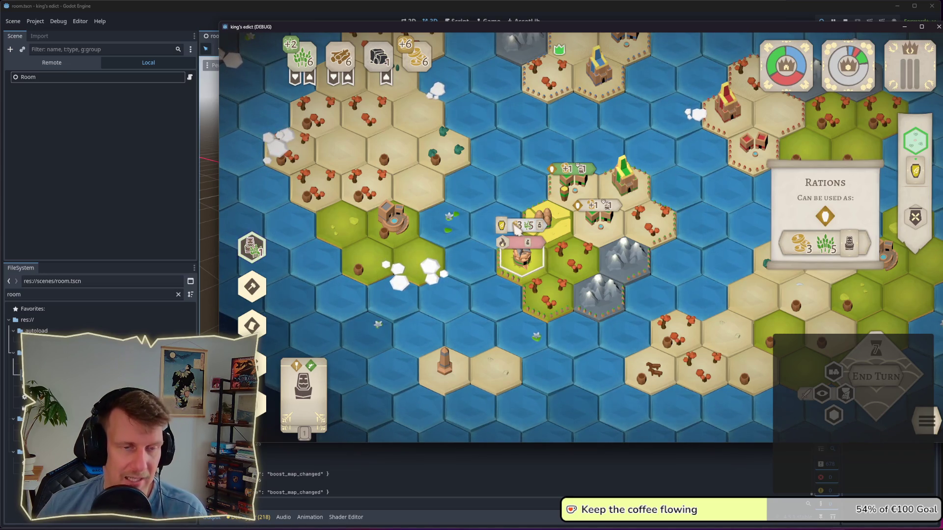
pyautogui.click(542, 226)
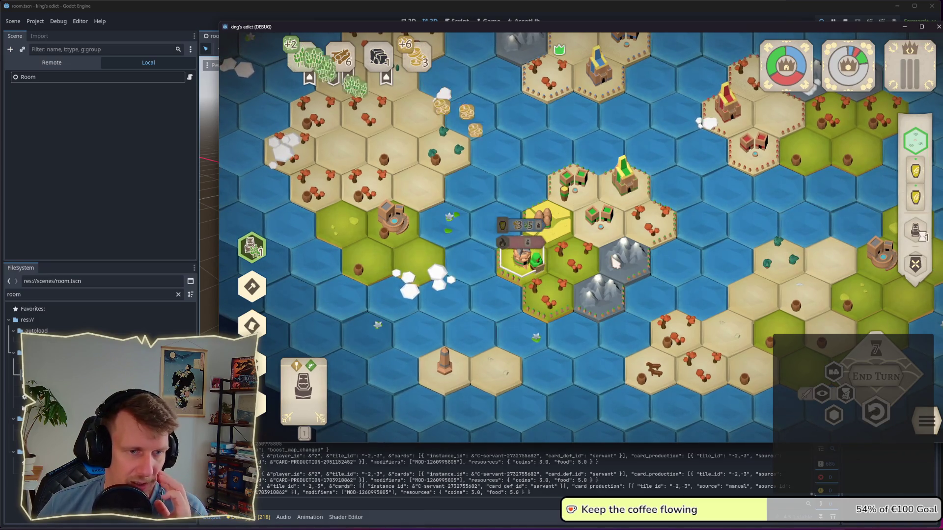
pyautogui.click(589, 267)
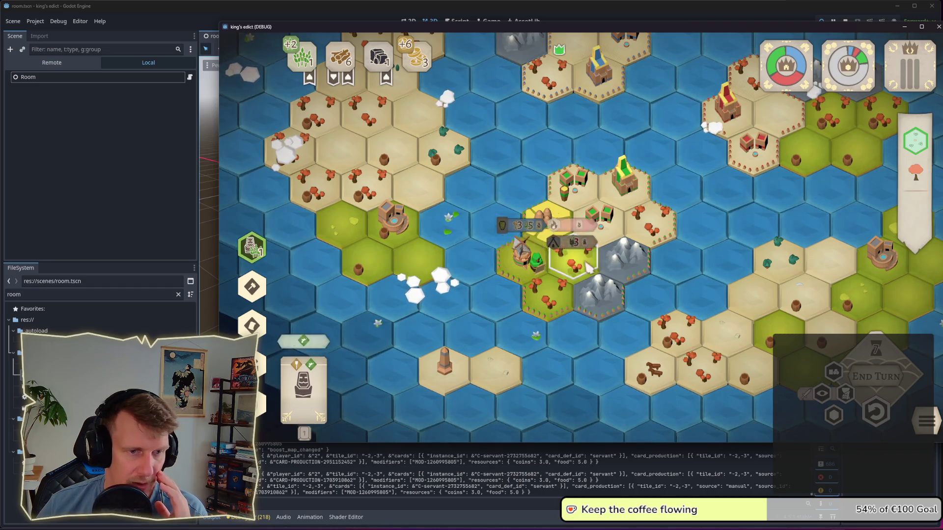
pyautogui.click(582, 234)
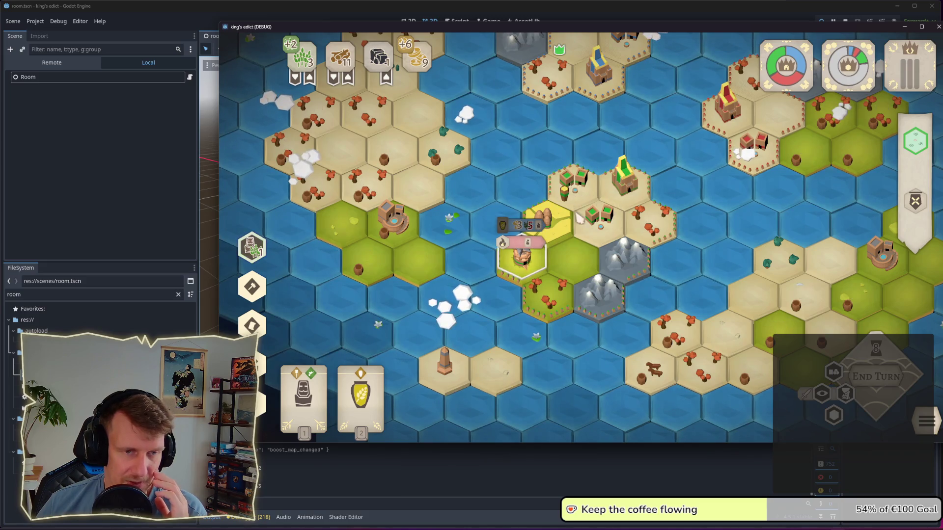
pyautogui.scroll(2, 579, 213)
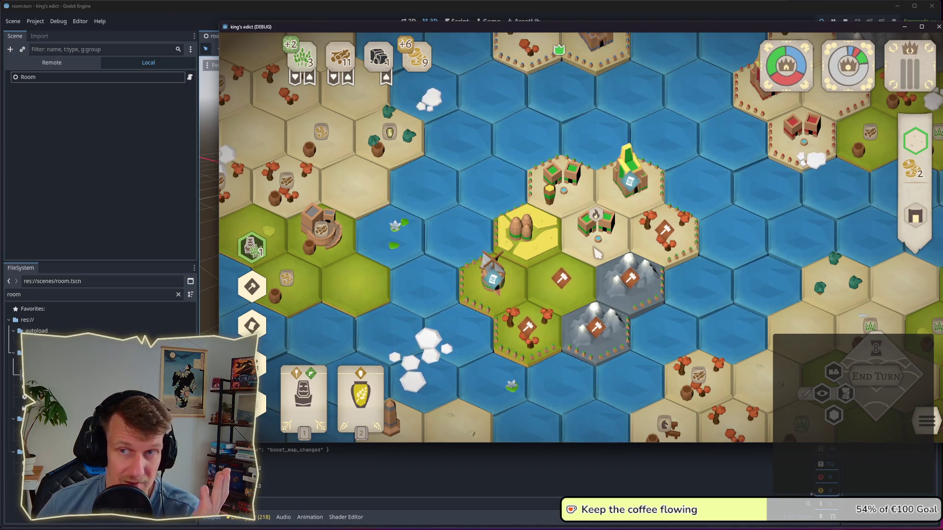
# Step: Trade coins for food and put another servant to work on the building tile
pyautogui.click(597, 253)
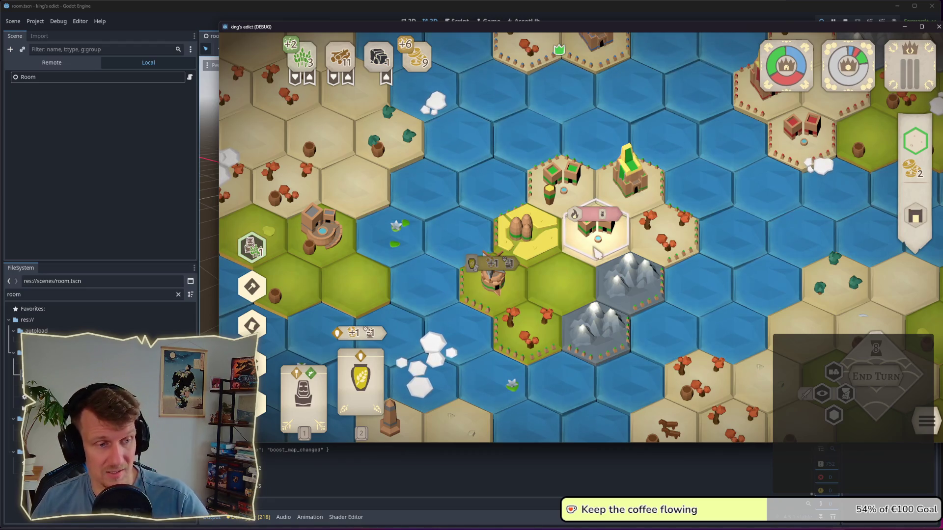
pyautogui.moveTo(513, 265)
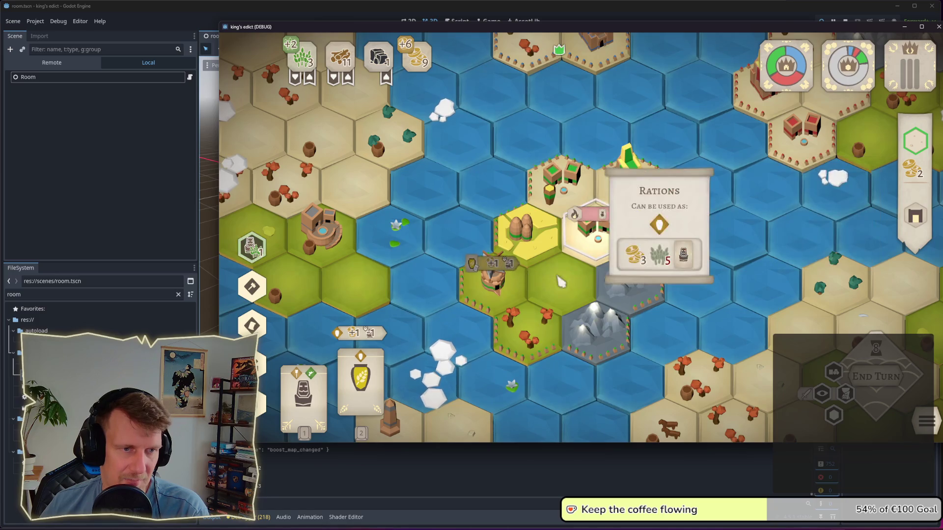
pyautogui.scroll(-1, 505, 273)
pyautogui.scroll(-3, 509, 274)
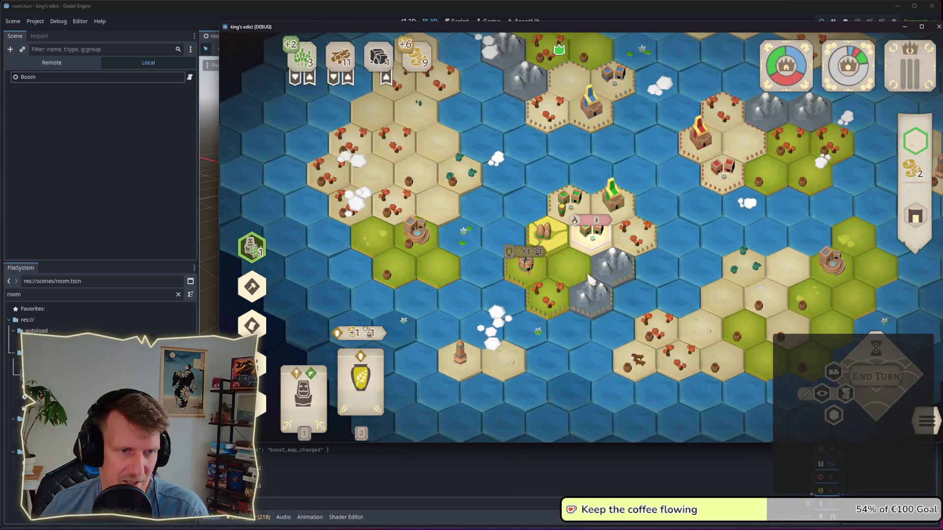
pyautogui.scroll(2, 577, 289)
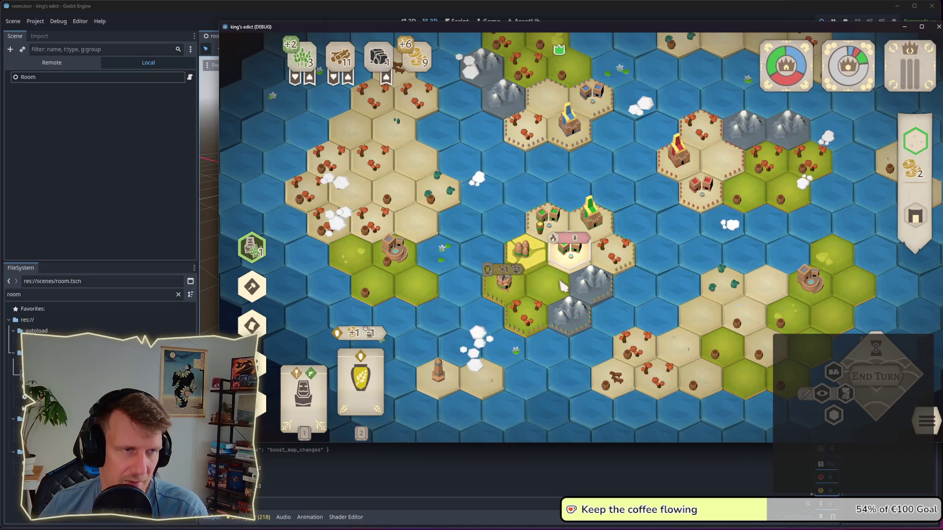
pyautogui.click(309, 77)
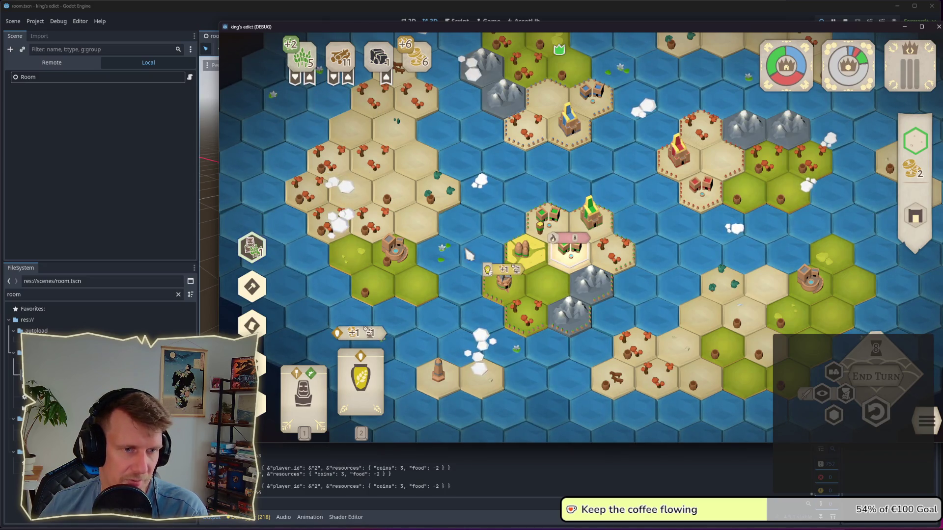
pyautogui.click(505, 271)
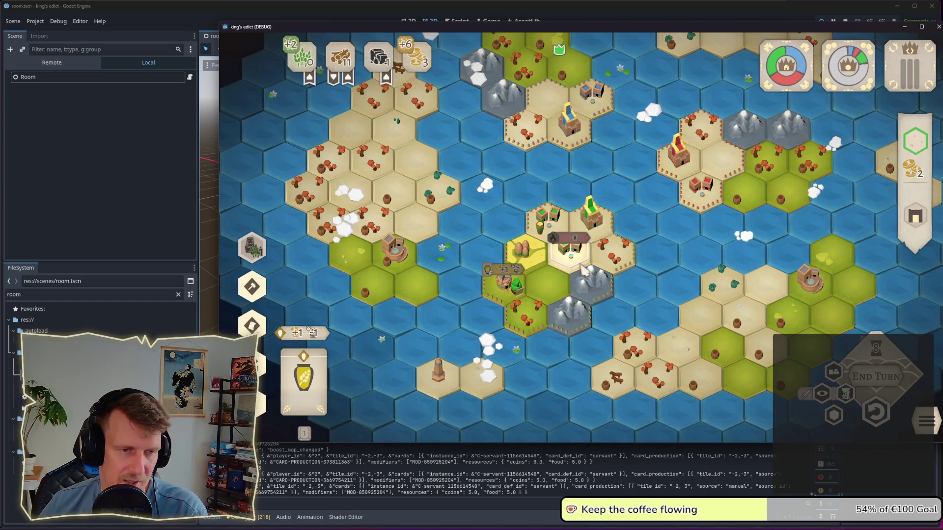
# Step: End the turn and place the fire building on the chosen tile
pyautogui.scroll(3, 583, 269)
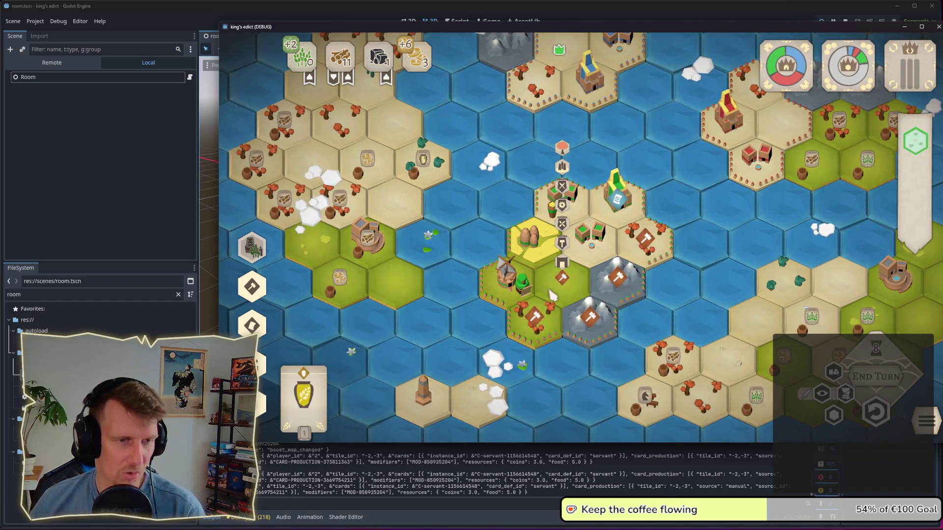
pyautogui.click(878, 377)
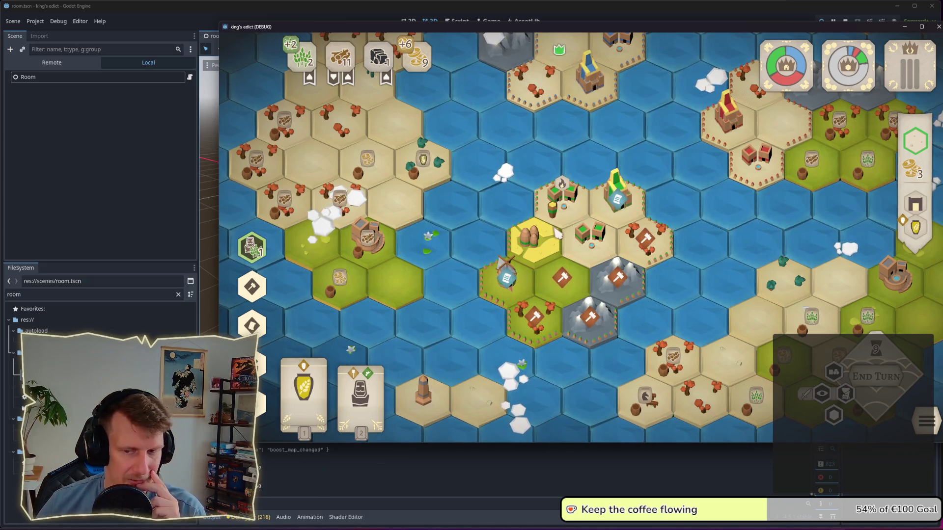
pyautogui.click(590, 241)
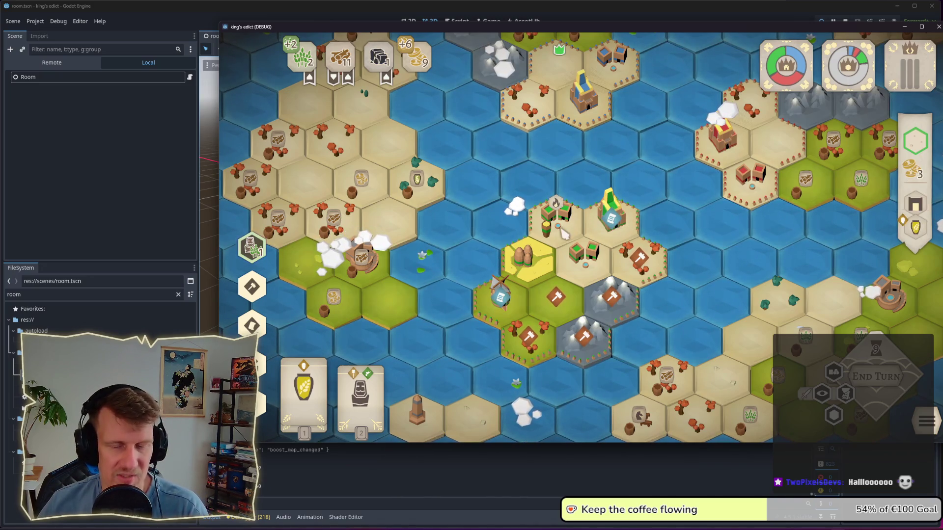
pyautogui.scroll(-2, 564, 235)
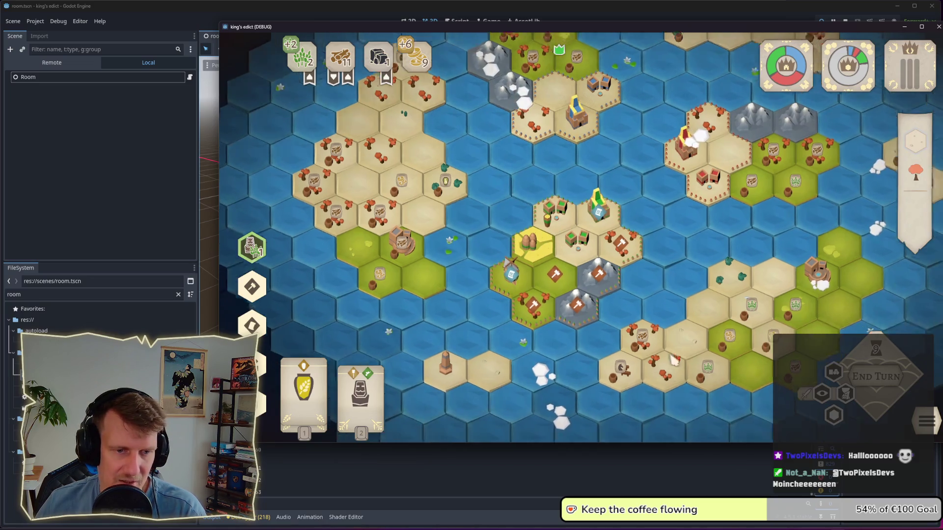
# Step: Chain the Stable, Horse and Work Animal tooltips from the wild horses hex
pyautogui.scroll(2, 677, 366)
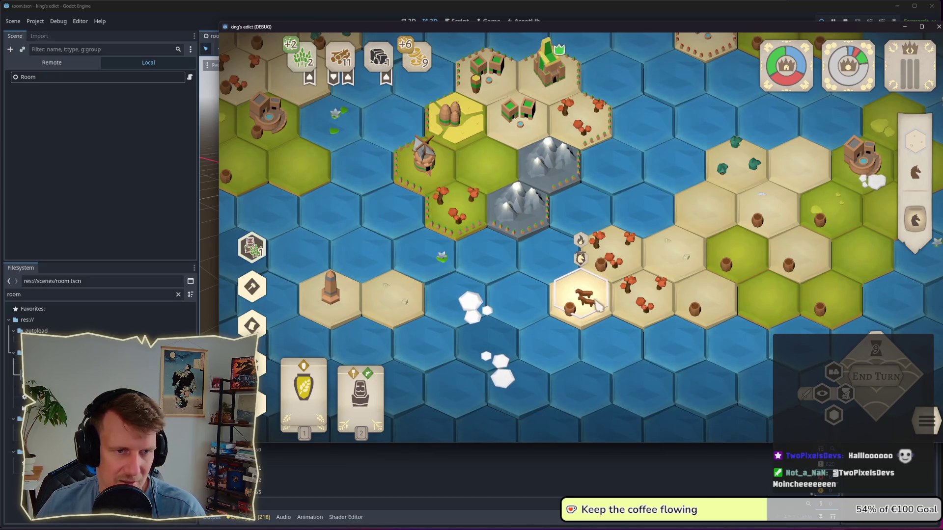
pyautogui.moveTo(603, 284)
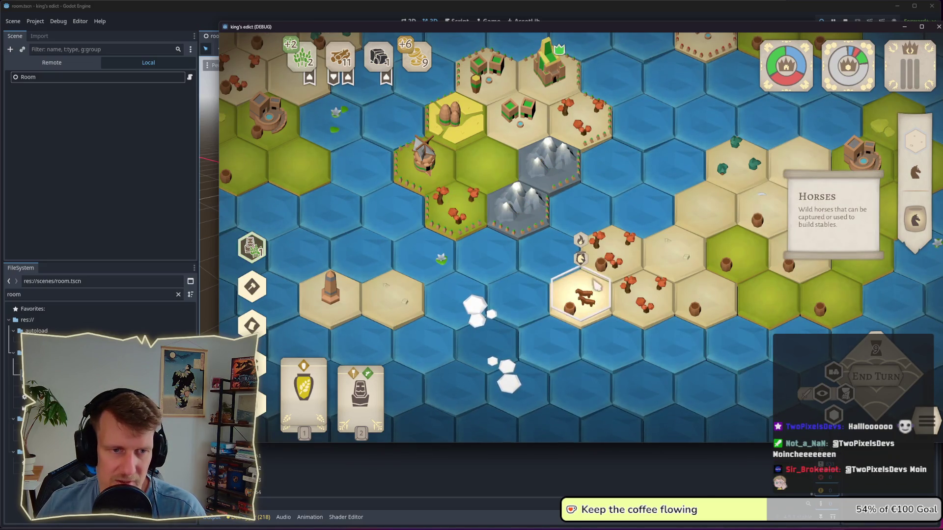
pyautogui.moveTo(820, 224)
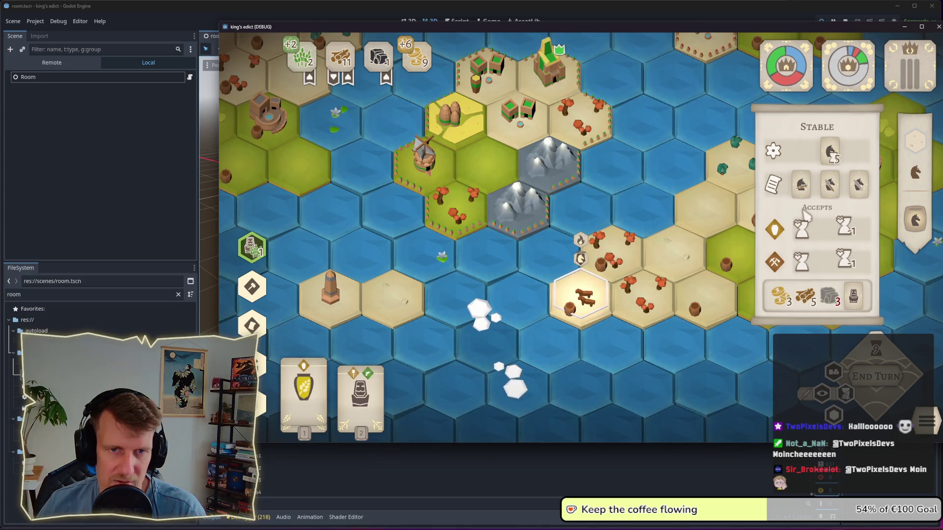
pyautogui.moveTo(835, 154)
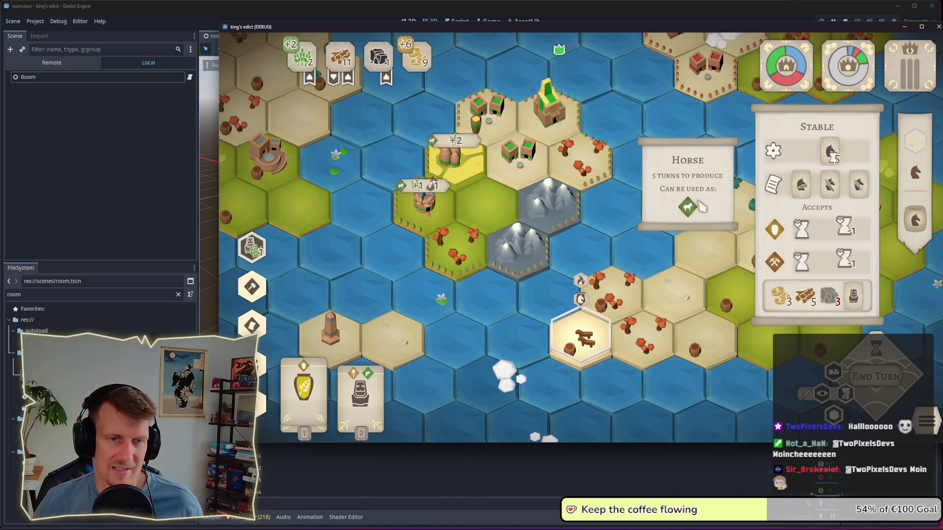
pyautogui.moveTo(693, 215)
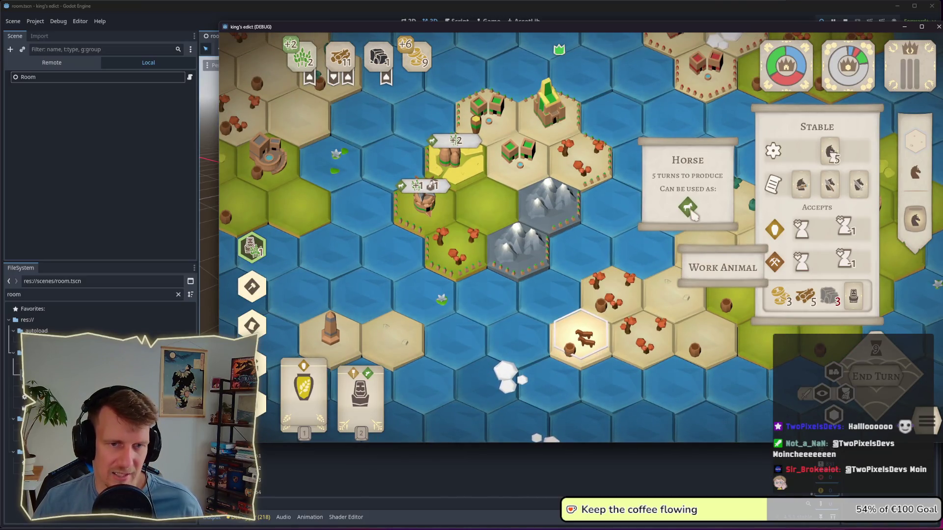
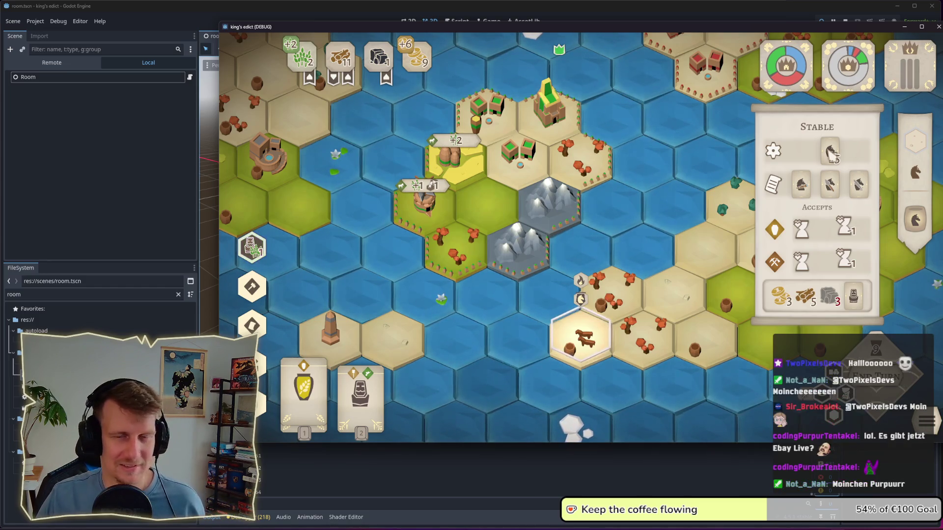
# Step: Check in the Stable's production details how long a horse takes to produce
pyautogui.click(831, 154)
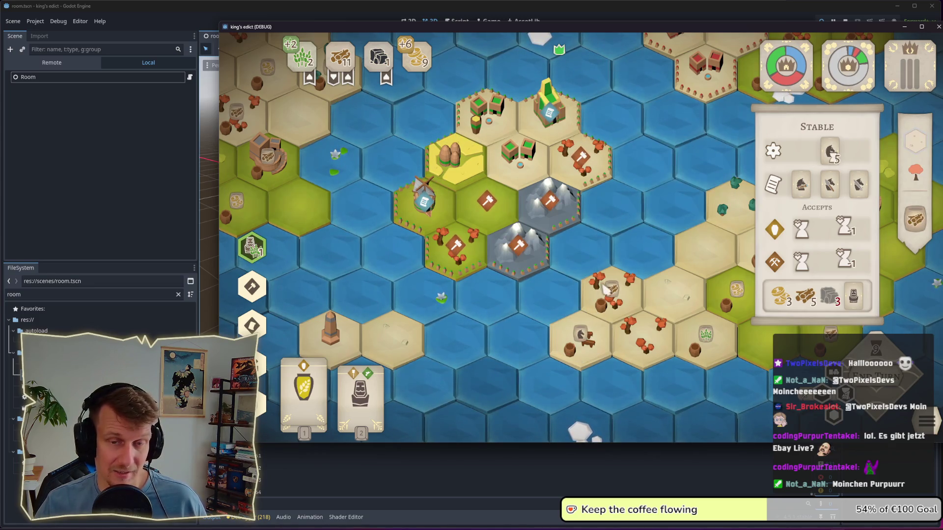
pyautogui.click(609, 327)
pyautogui.click(608, 325)
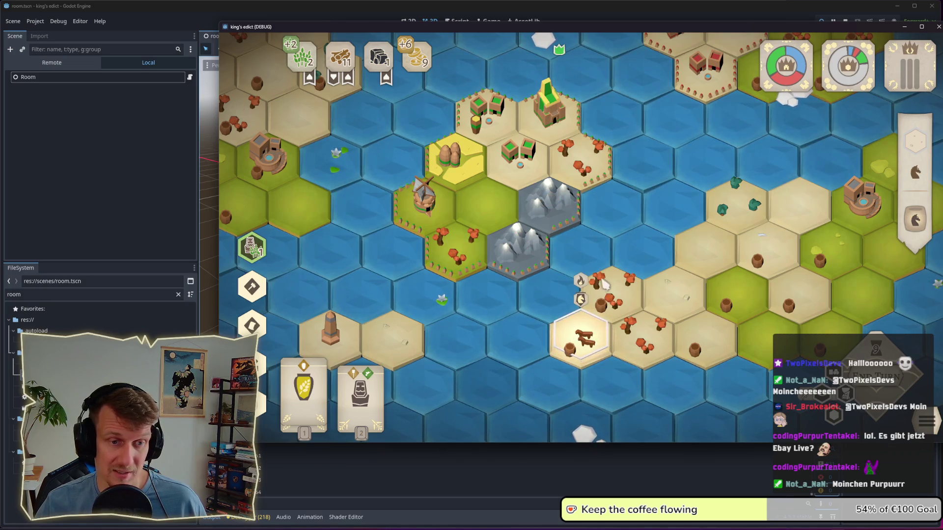
pyautogui.click(583, 301)
pyautogui.click(829, 151)
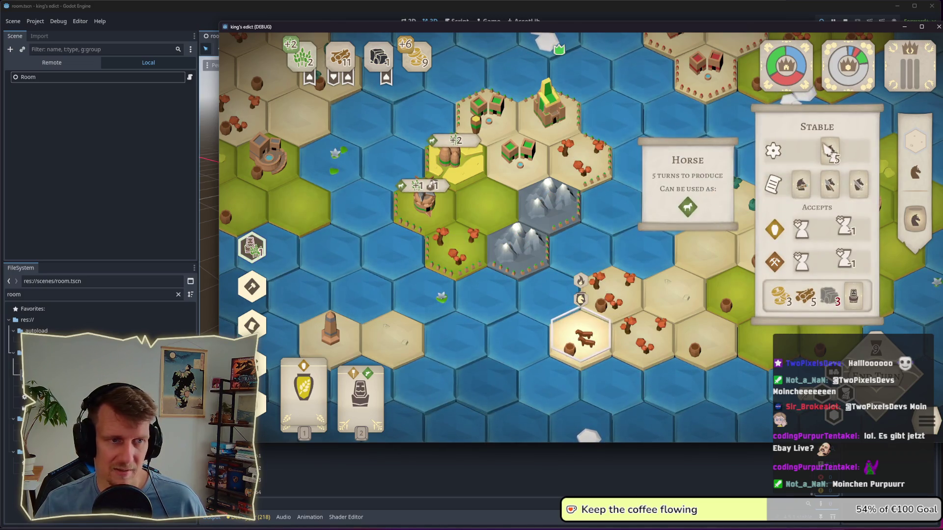
pyautogui.scroll(-2, 828, 150)
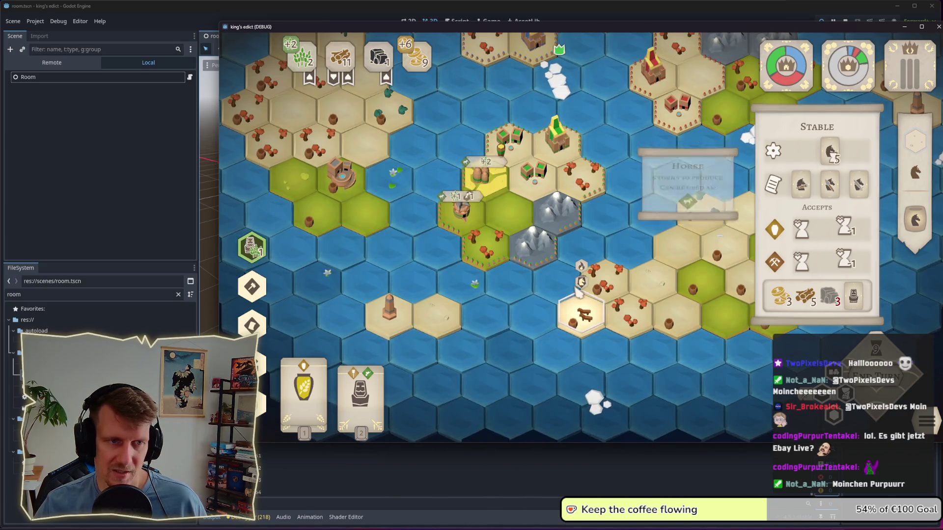
# Step: Buy extra stone with coins and build on the grass hex beside the windmill
pyautogui.click(485, 226)
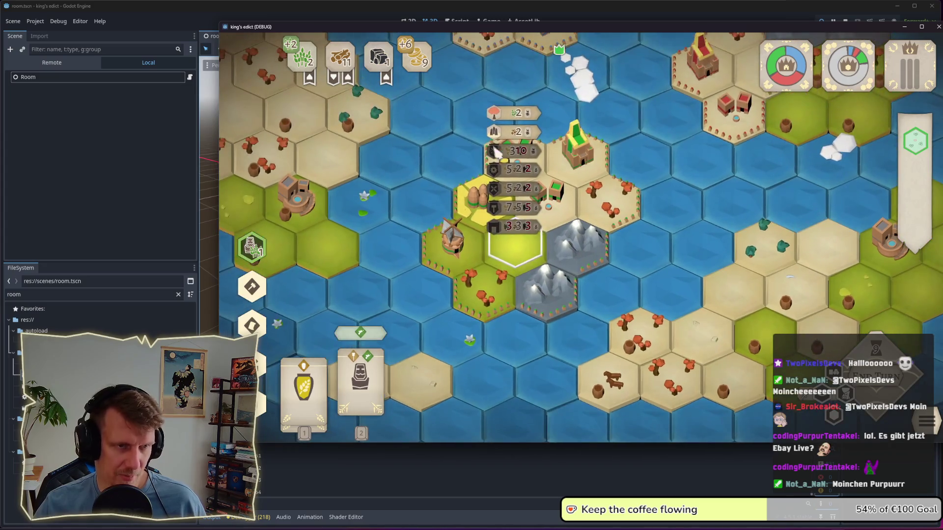
pyautogui.click(384, 84)
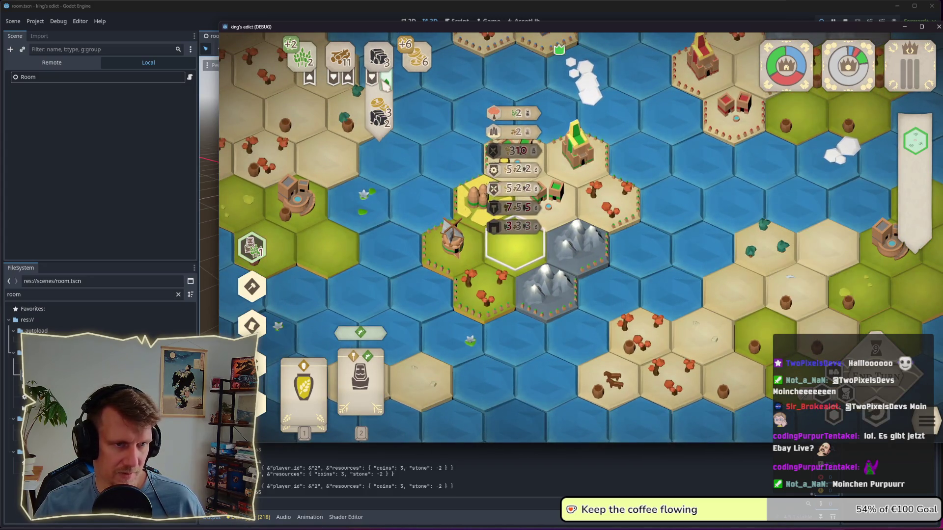
pyautogui.click(522, 172)
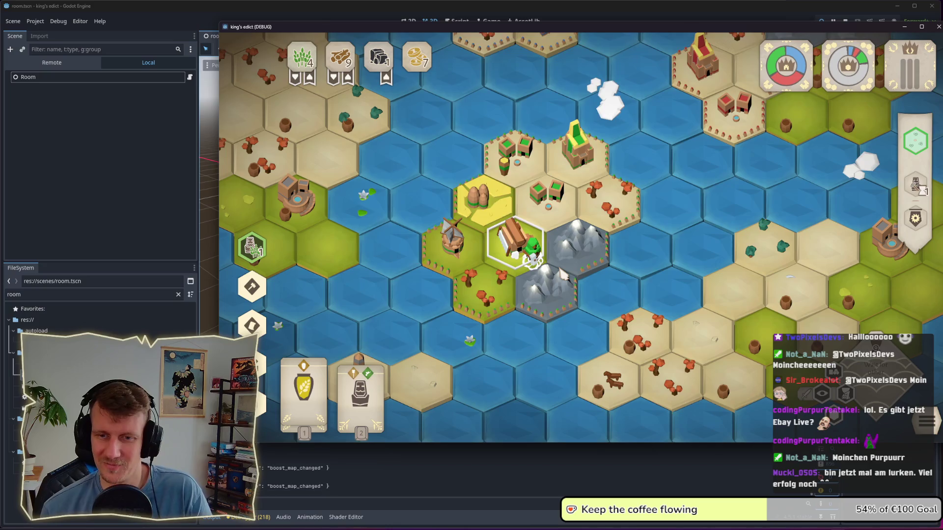
pyautogui.click(587, 220)
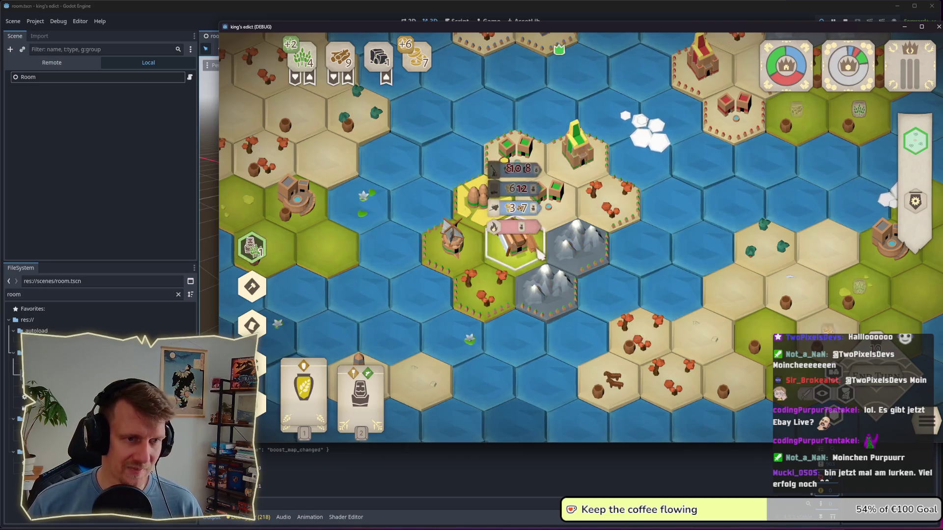
pyautogui.scroll(1, 535, 235)
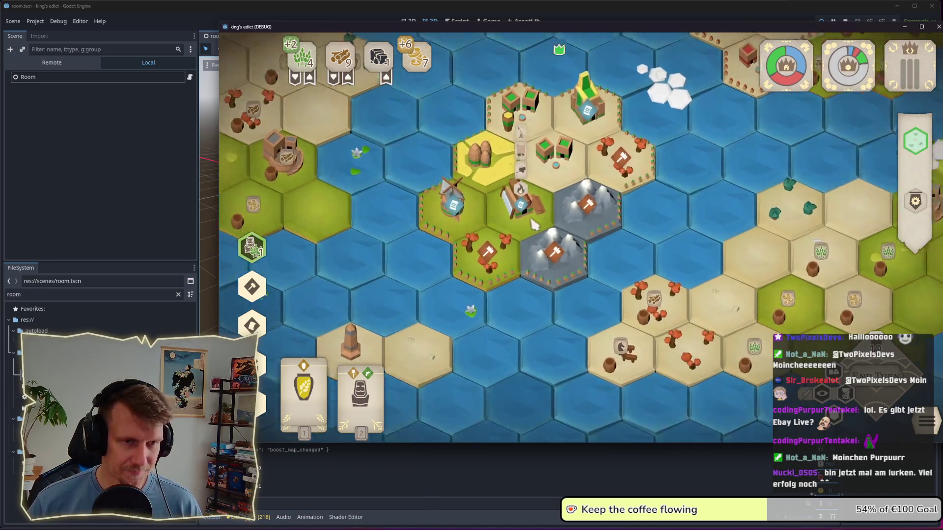
pyautogui.scroll(1, 535, 225)
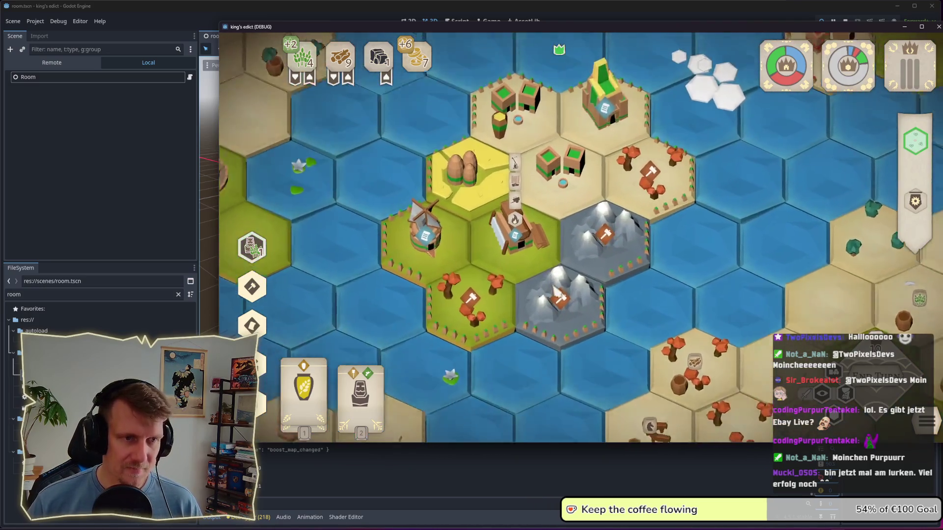
pyautogui.moveTo(544, 222)
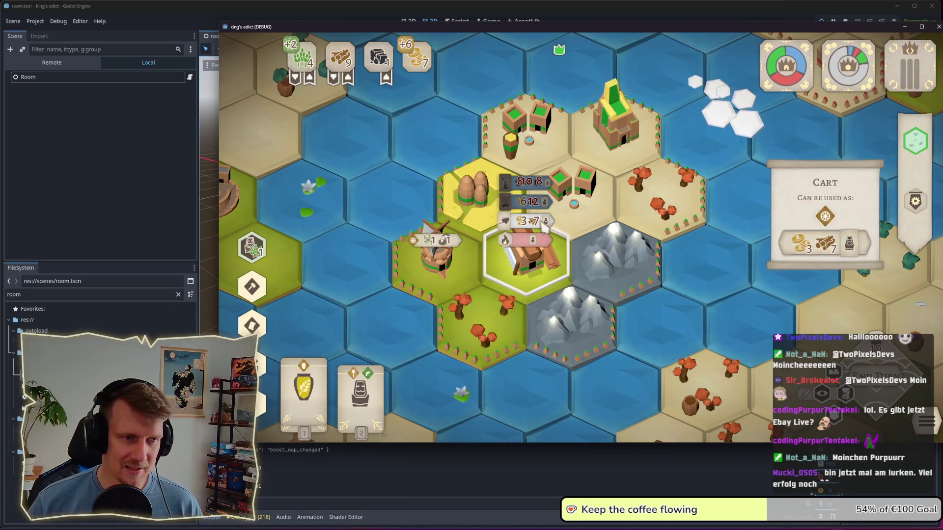
pyautogui.scroll(-2, 545, 222)
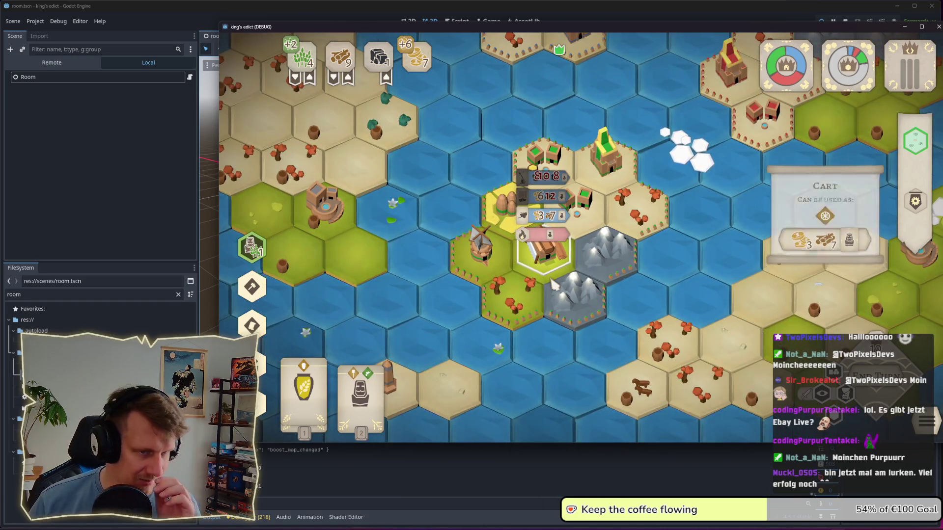
pyautogui.scroll(1, 549, 226)
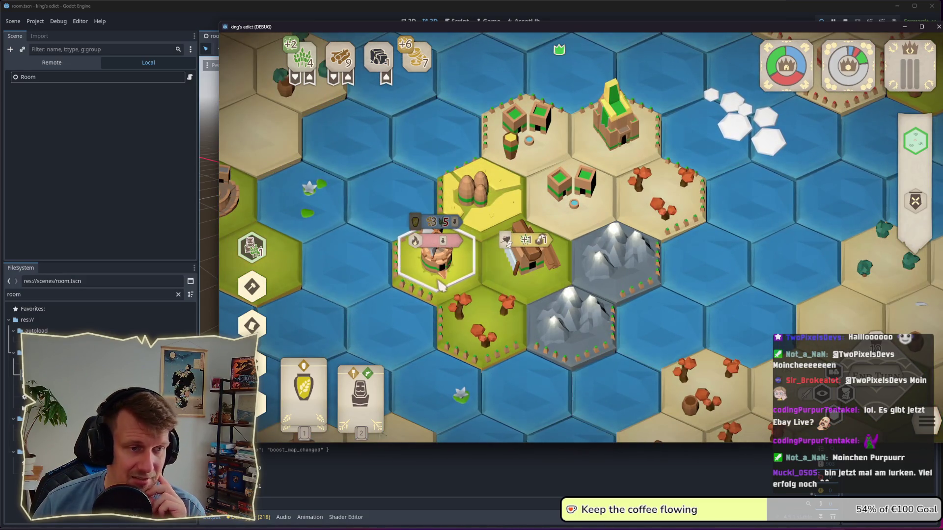
pyautogui.scroll(-2, 491, 284)
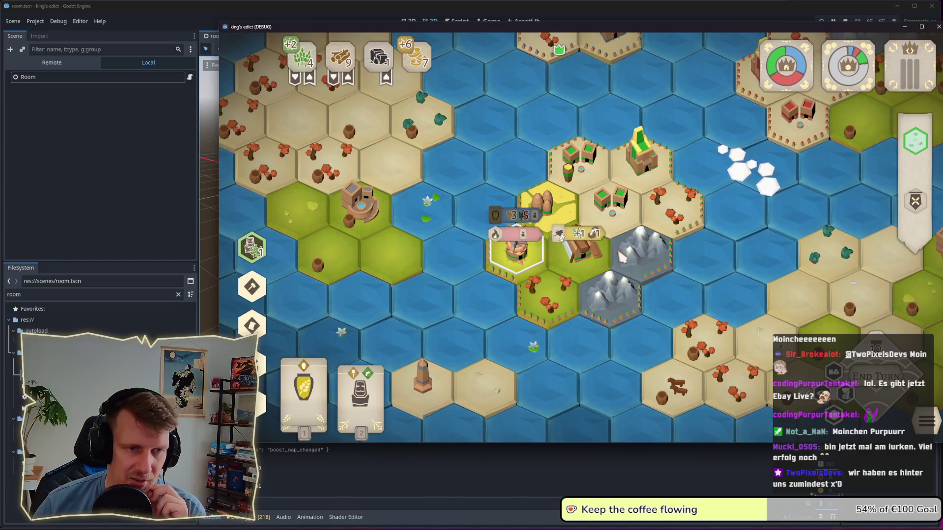
pyautogui.click(605, 269)
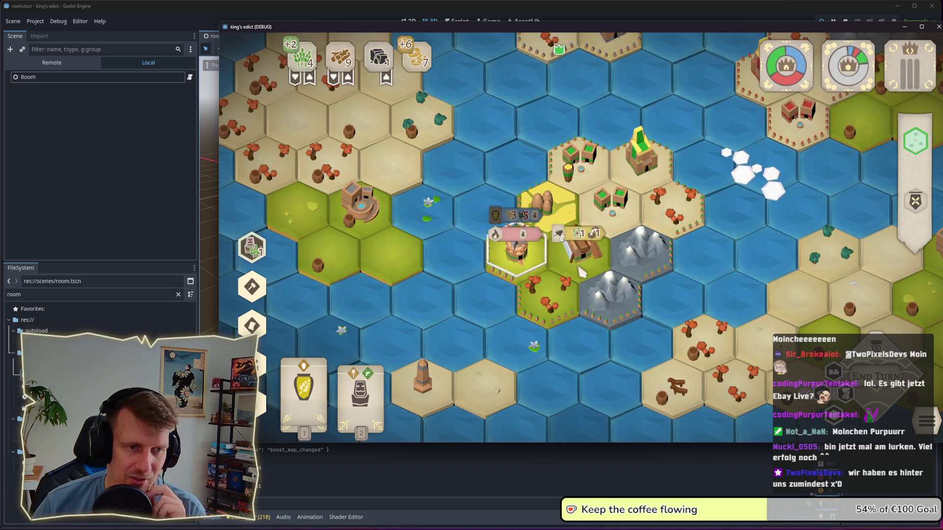
pyautogui.click(530, 264)
pyautogui.scroll(-3, 585, 275)
pyautogui.scroll(2, 618, 319)
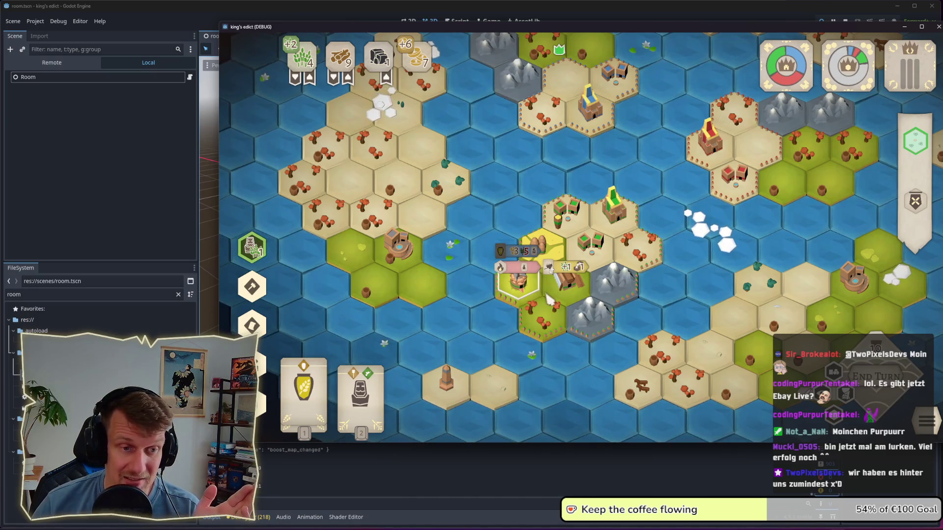
pyautogui.scroll(2, 548, 300)
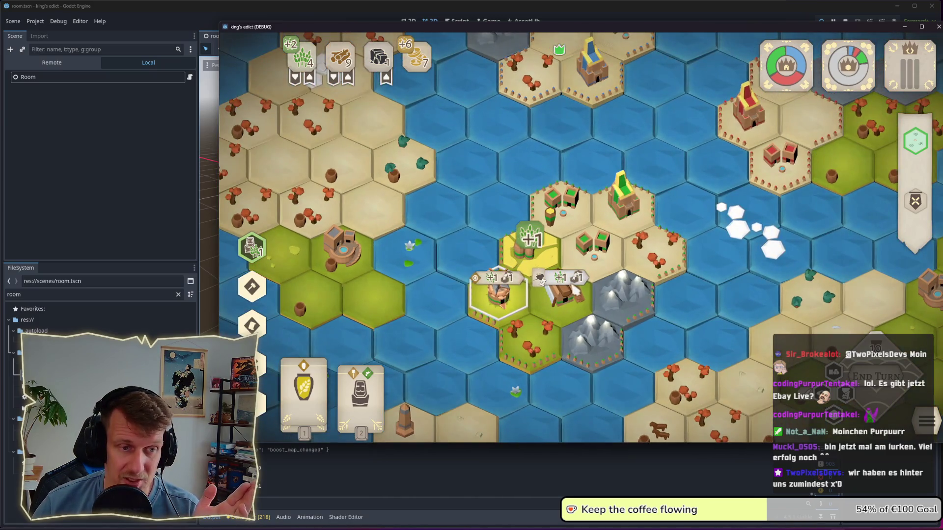
pyautogui.moveTo(575, 290)
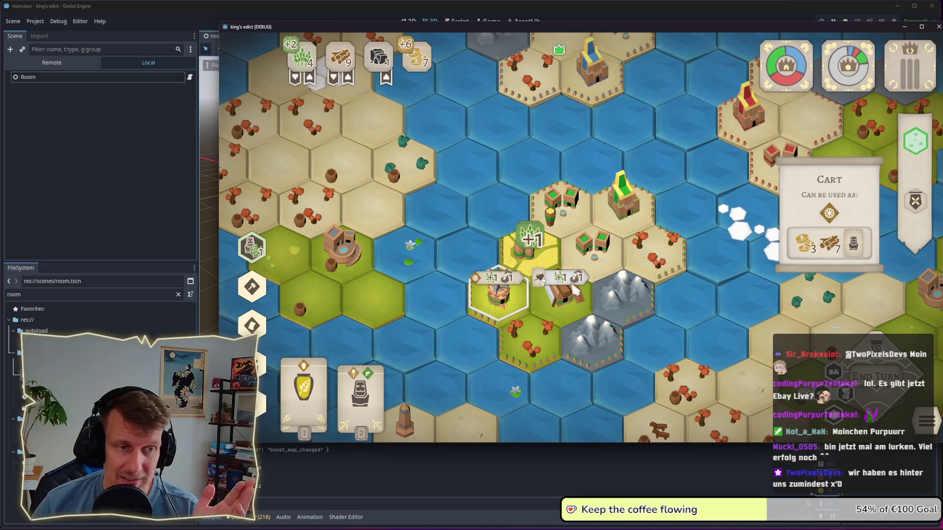
pyautogui.moveTo(510, 309)
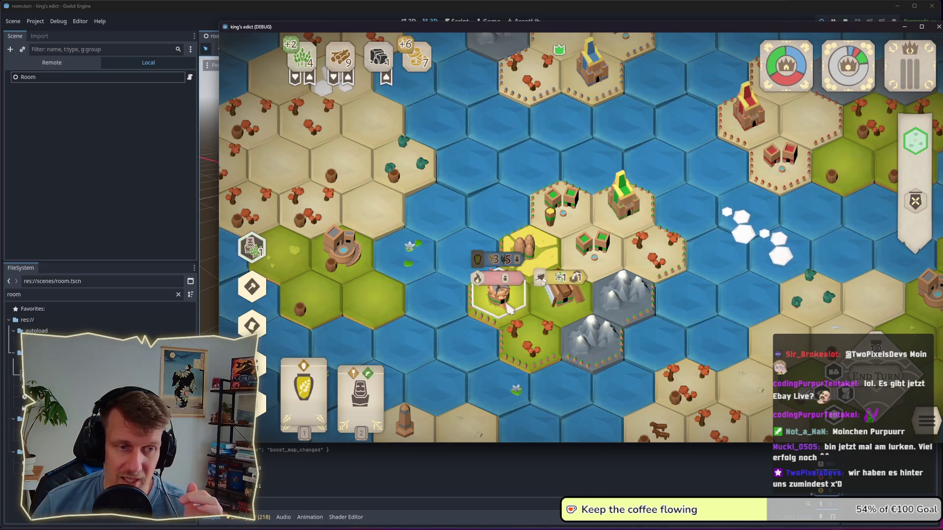
# Step: Play the Rations card from the hand onto the tile beside the house
pyautogui.click(596, 255)
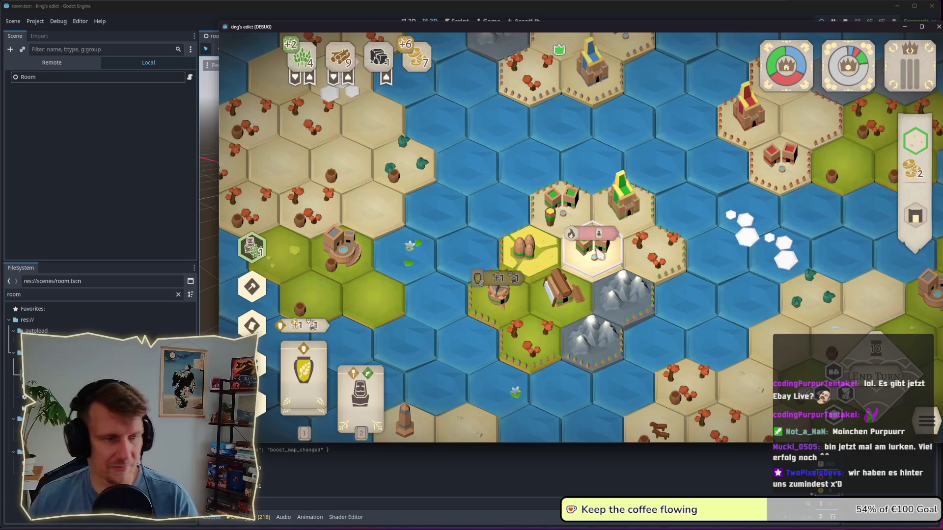
pyautogui.click(319, 385)
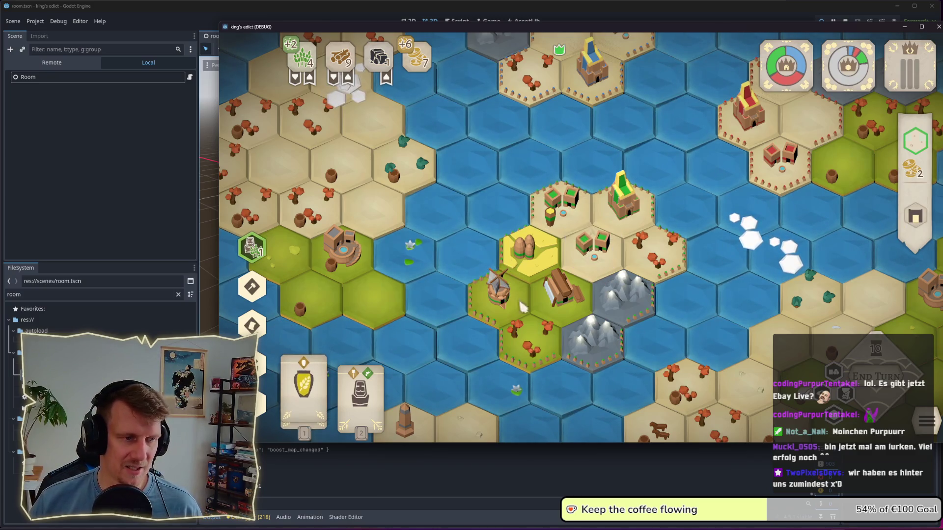
pyautogui.moveTo(322, 386)
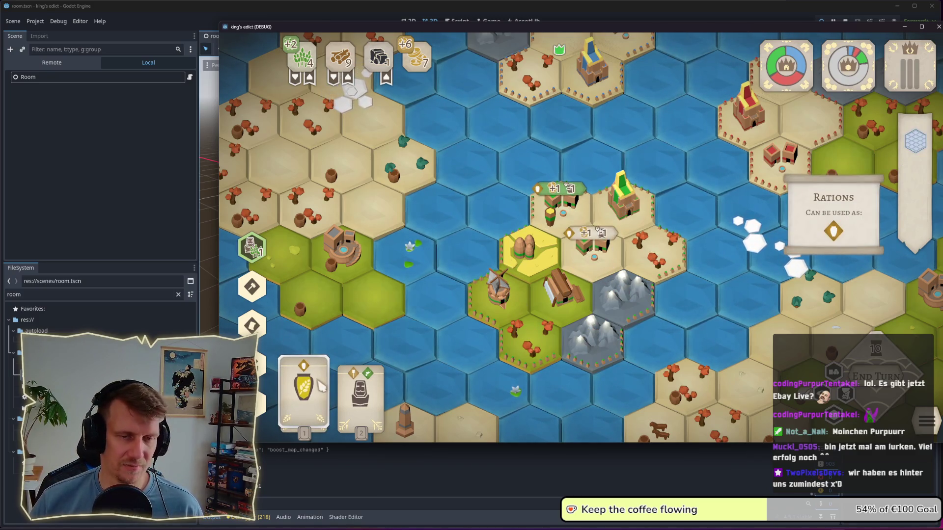
pyautogui.click(321, 387)
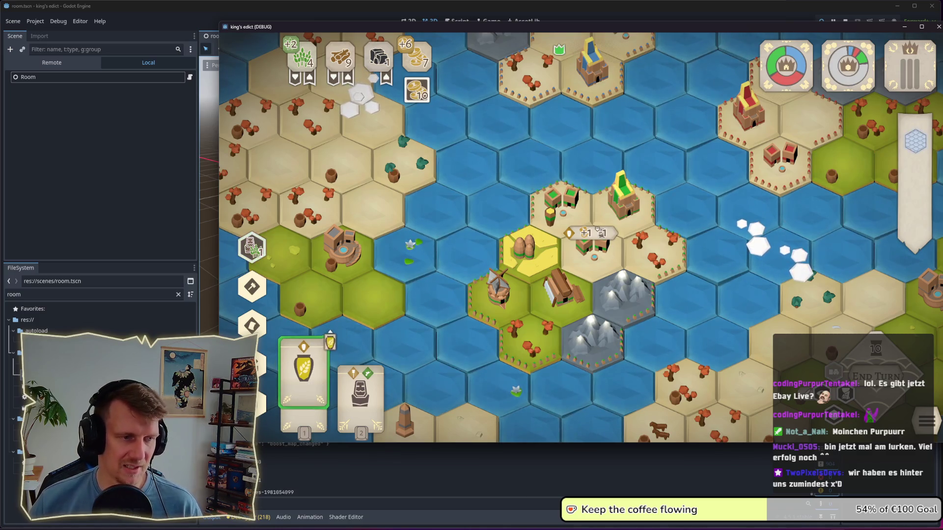
pyautogui.click(598, 271)
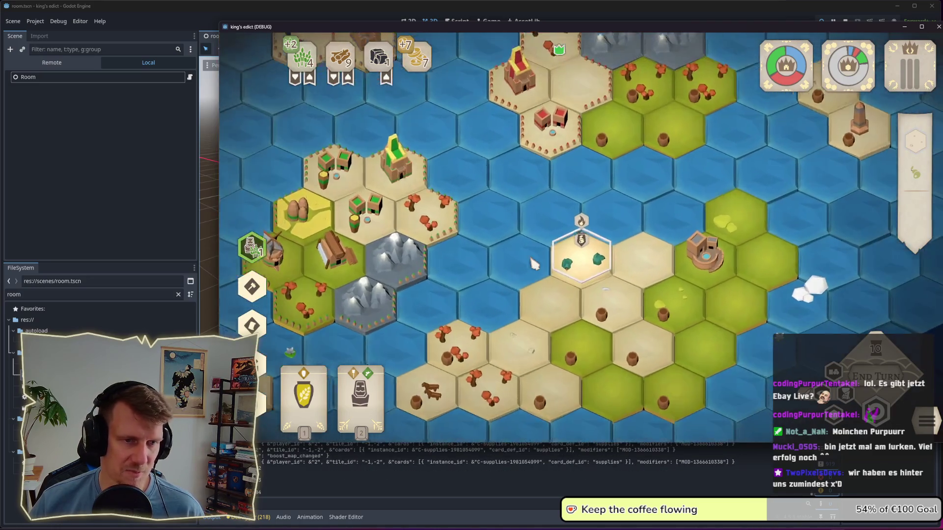
# Step: Inspect the Olive Press tile's details and its resource icons
pyautogui.click(660, 248)
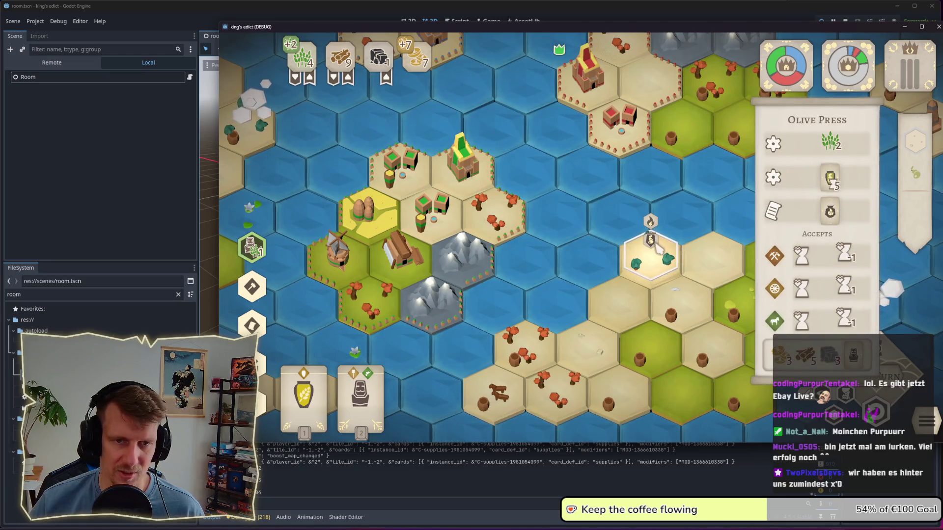
pyautogui.moveTo(834, 183)
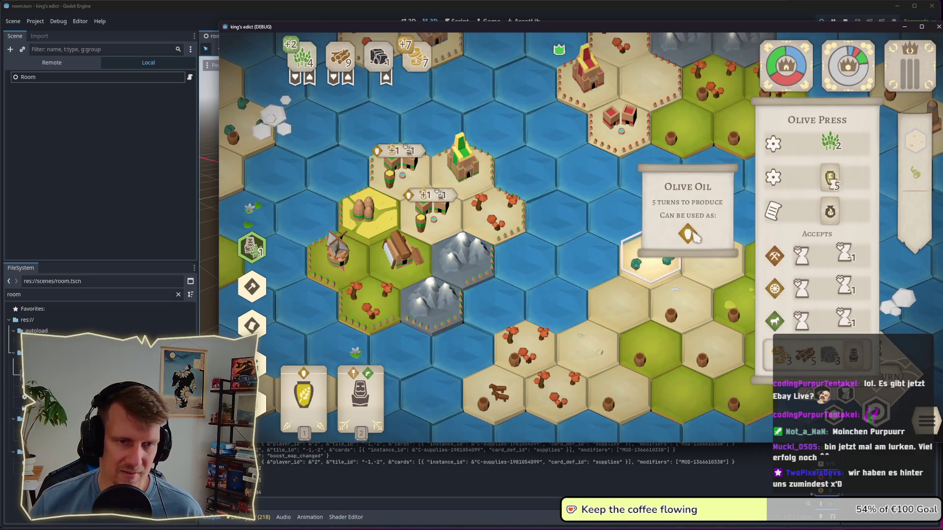
pyautogui.moveTo(693, 234)
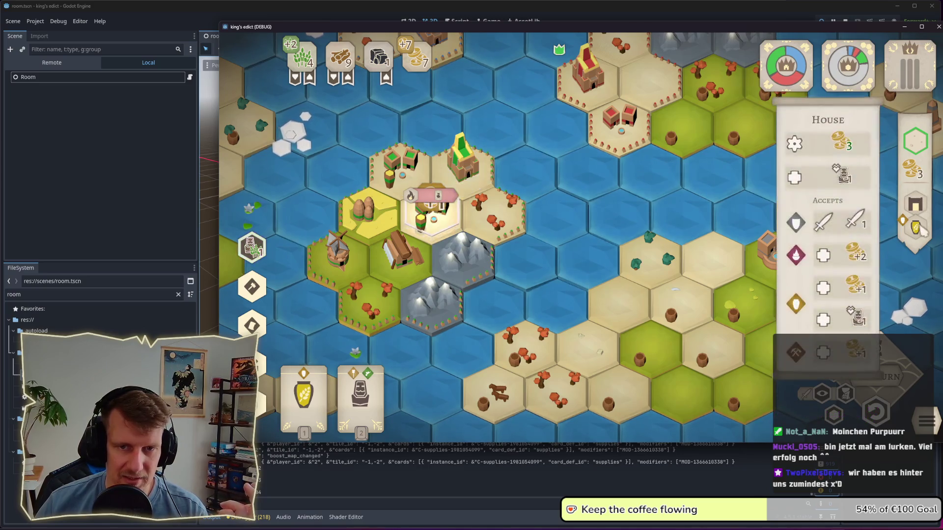
pyautogui.moveTo(921, 210)
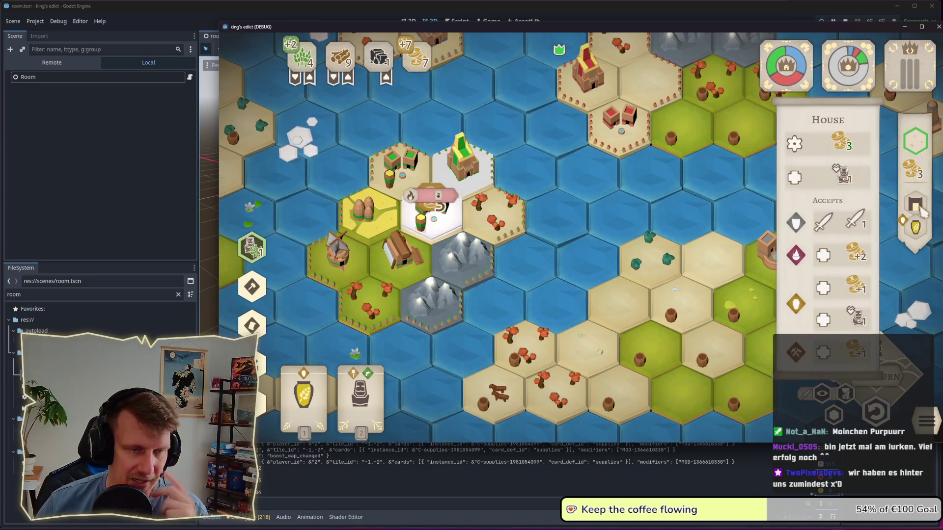
# Step: Move the game window aside to view the editor behind it
pyautogui.moveTo(811, 27); pyautogui.dragTo(679, 23)
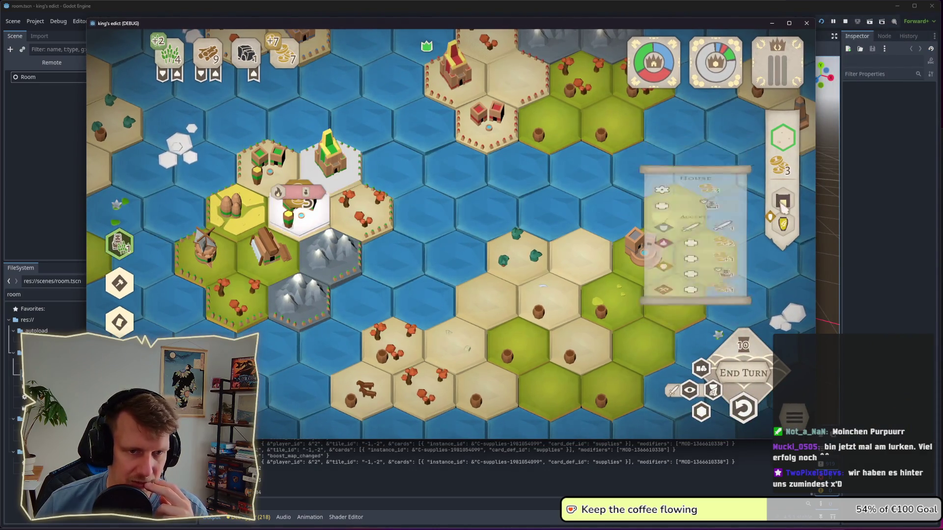
pyautogui.moveTo(667, 224)
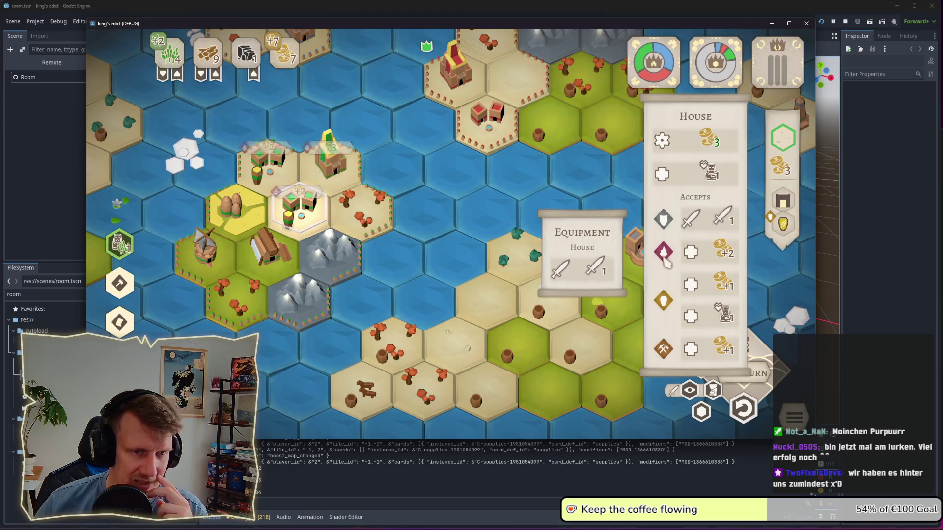
pyautogui.moveTo(664, 258)
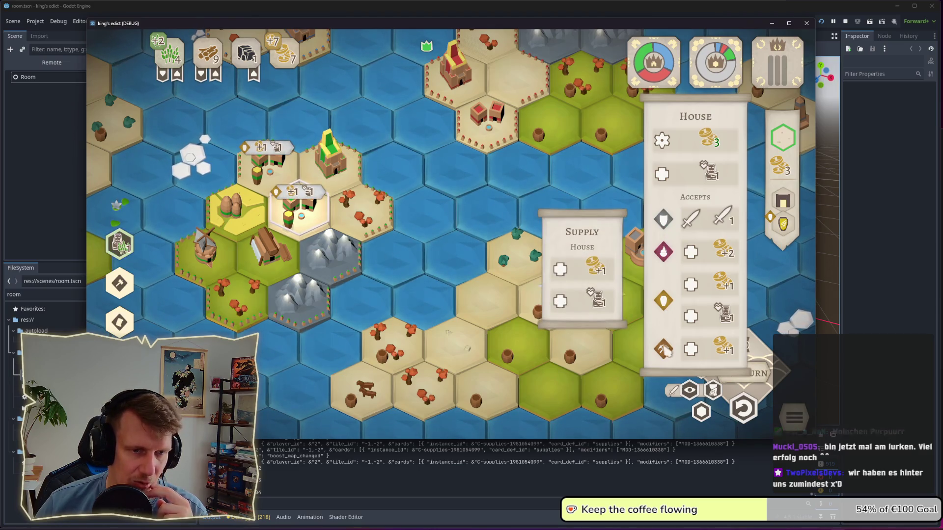
pyautogui.moveTo(664, 350)
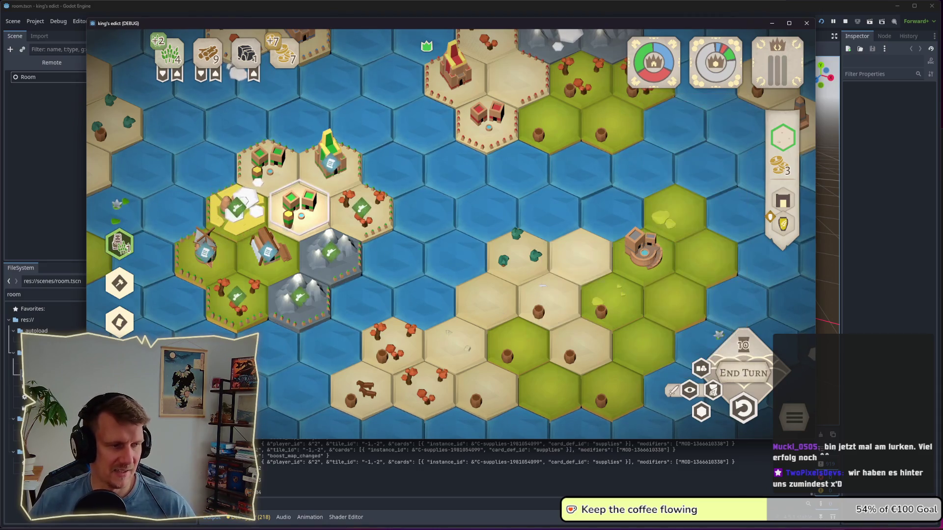
# Step: Reveal the hand, review the house tile's panel and yellow Supply diamond, then dismiss it
pyautogui.click(783, 223)
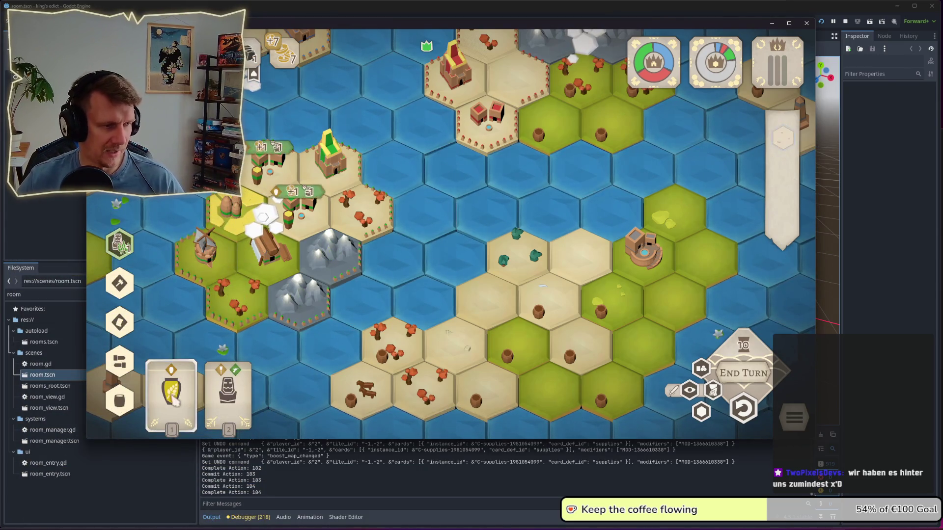
pyautogui.moveTo(175, 397)
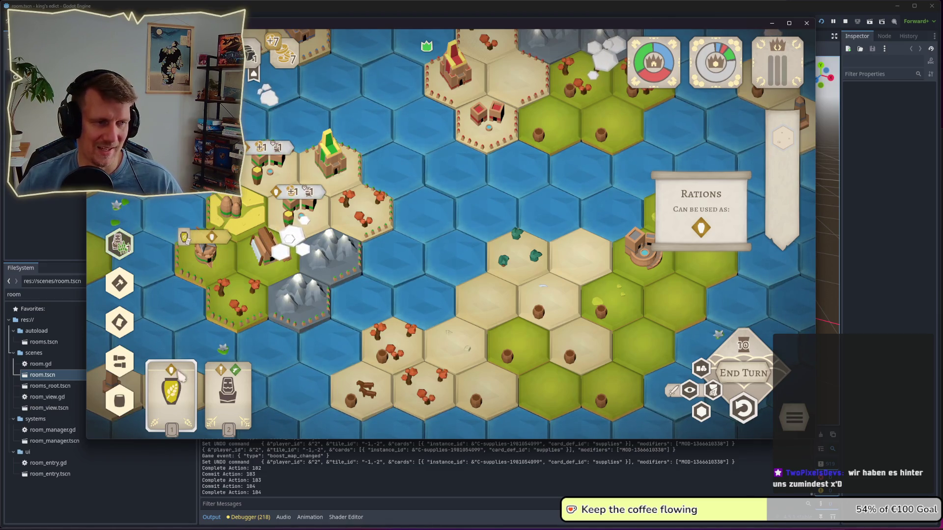
pyautogui.click(299, 206)
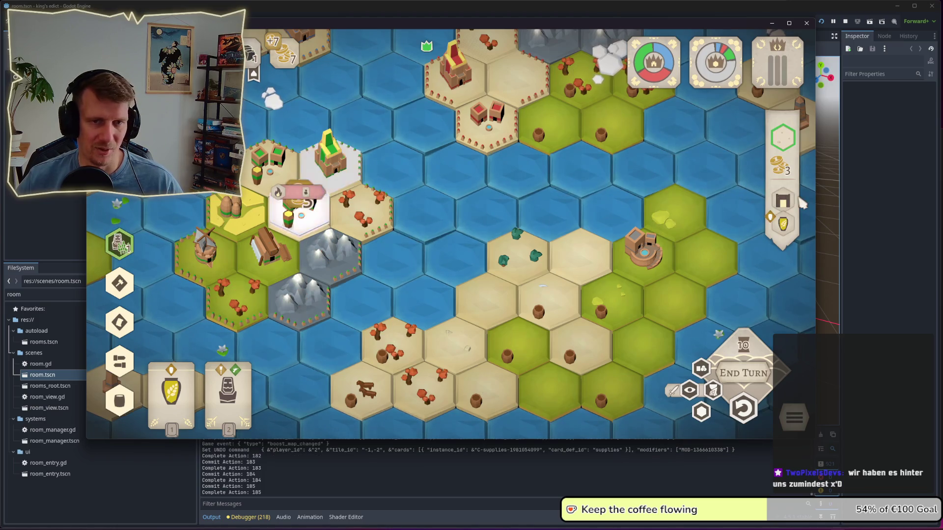
pyautogui.moveTo(788, 202)
pyautogui.moveTo(667, 307)
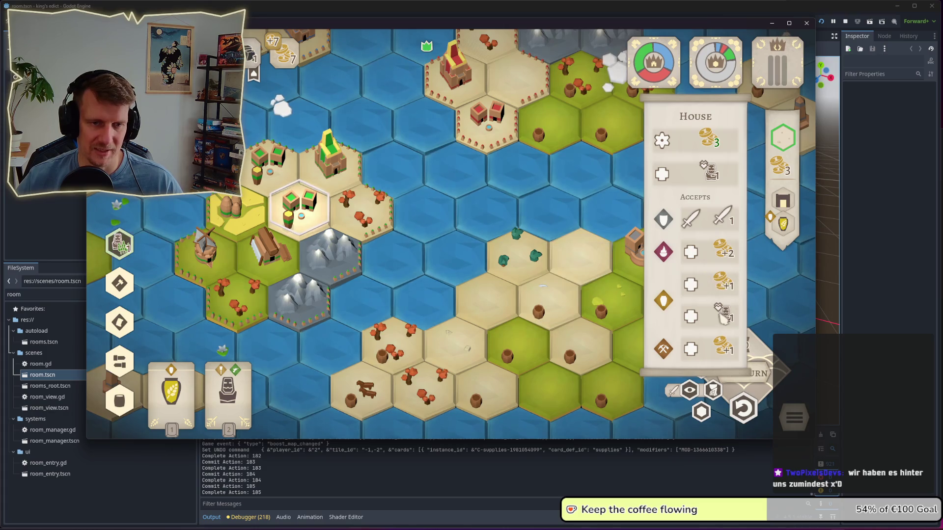
pyautogui.moveTo(715, 317)
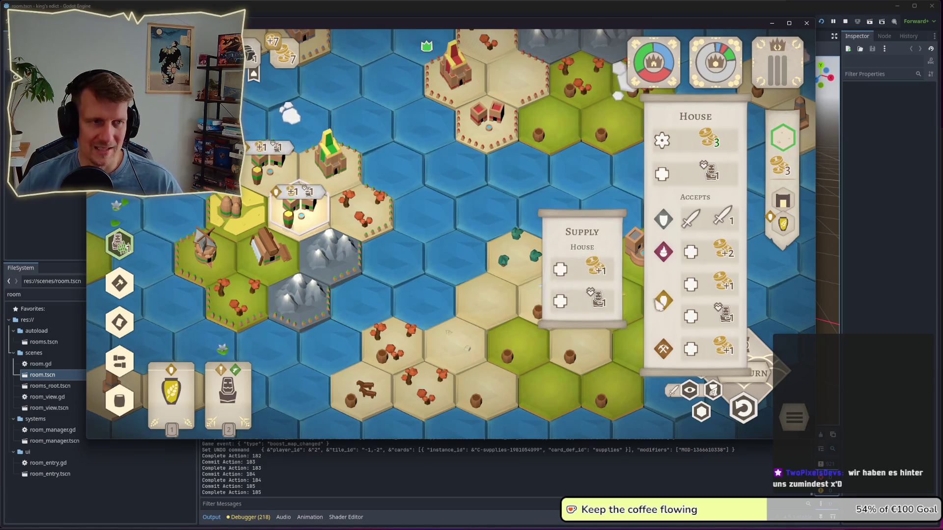
pyautogui.click(401, 257)
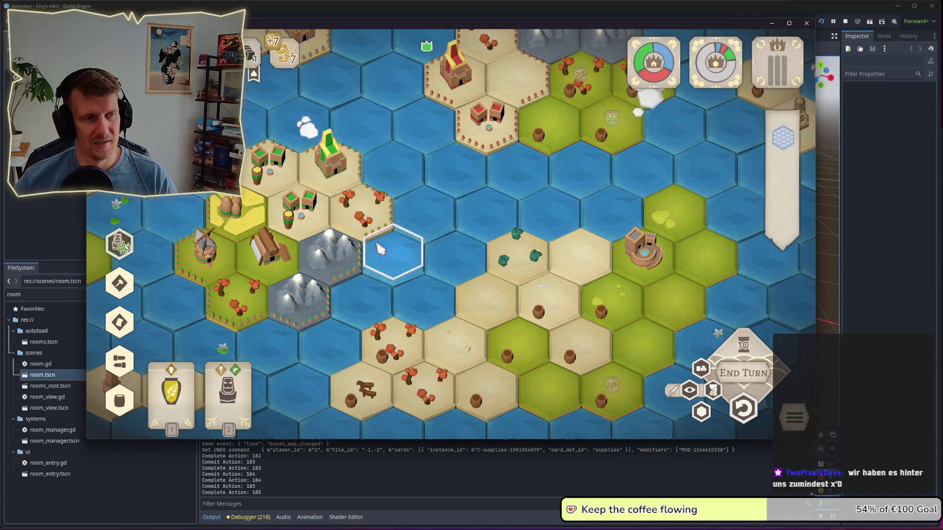
# Step: Build a house on the village tile and ready the Rations card for it
pyautogui.click(300, 208)
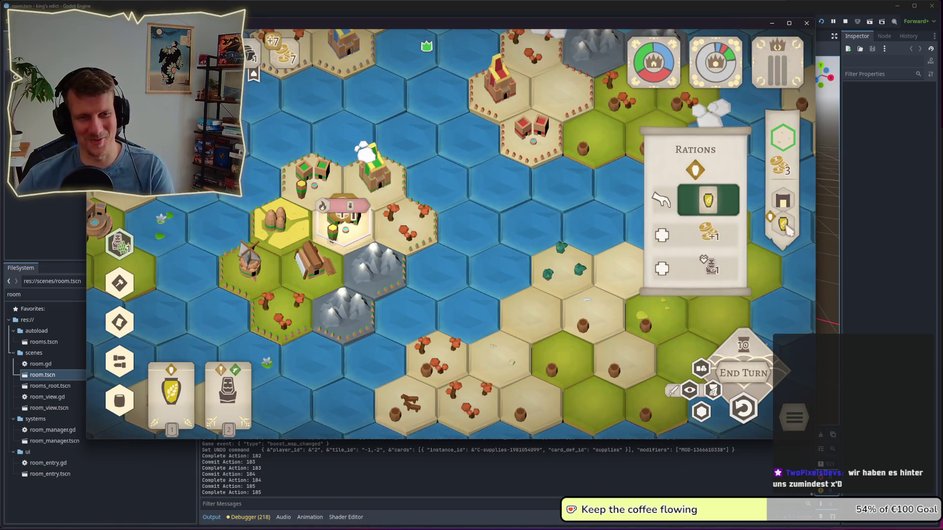
pyautogui.click(785, 226)
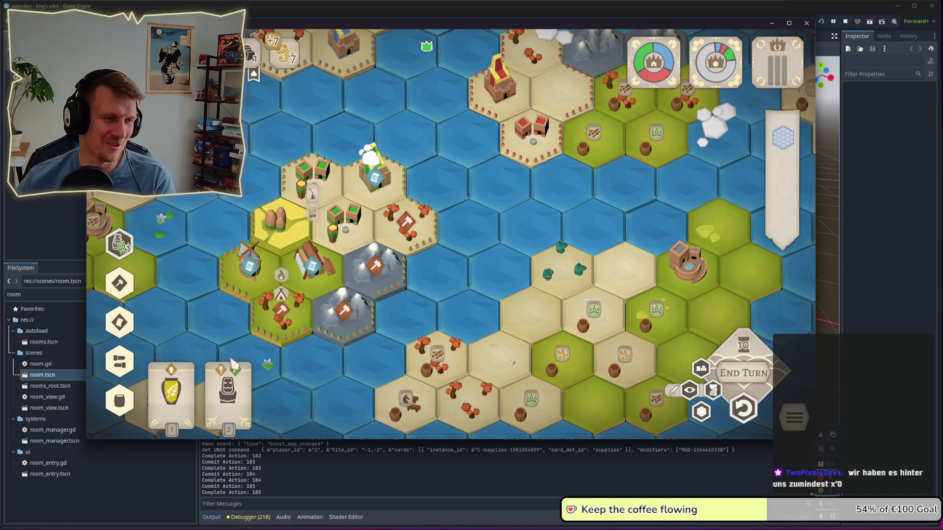
pyautogui.click(182, 388)
pyautogui.click(181, 388)
pyautogui.click(182, 388)
pyautogui.click(345, 235)
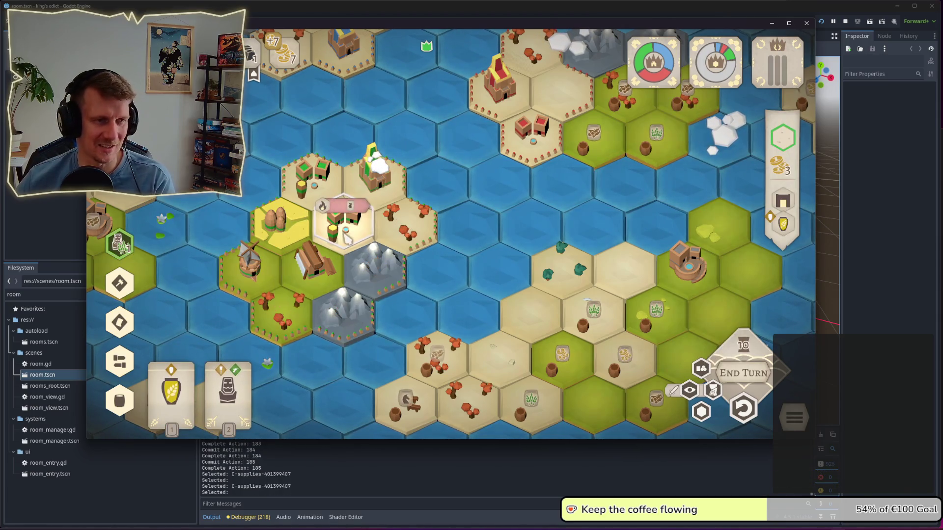
pyautogui.moveTo(179, 375)
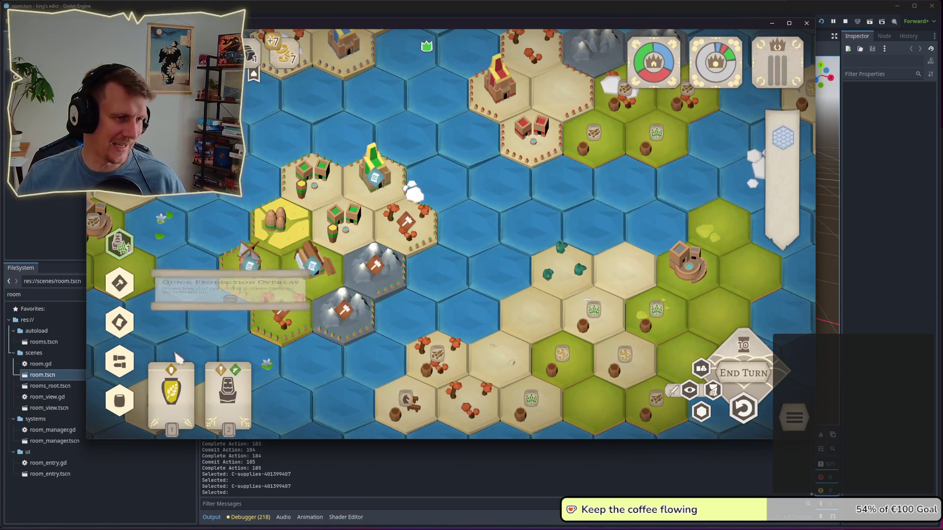
# Step: Inspect the neighbouring hex and the windmill hex, panning the map toward the windmill
pyautogui.click(338, 247)
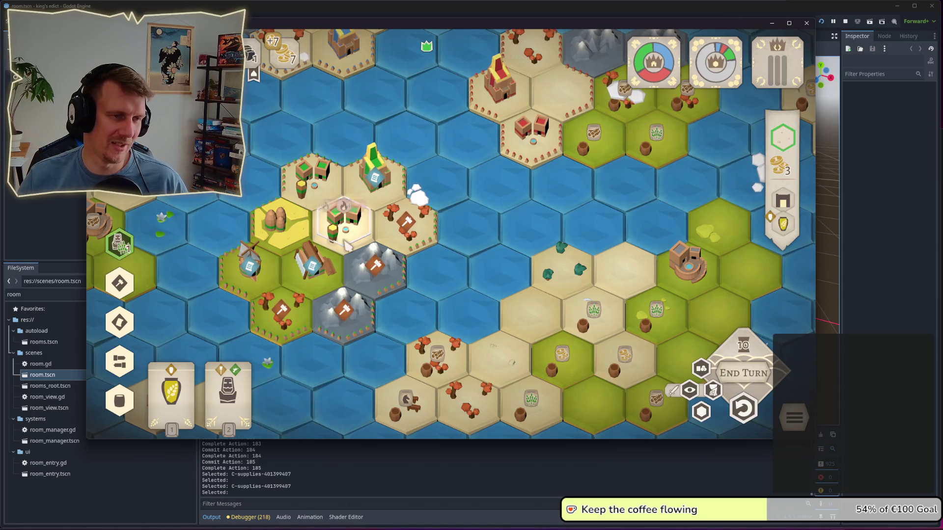
pyautogui.click(249, 266)
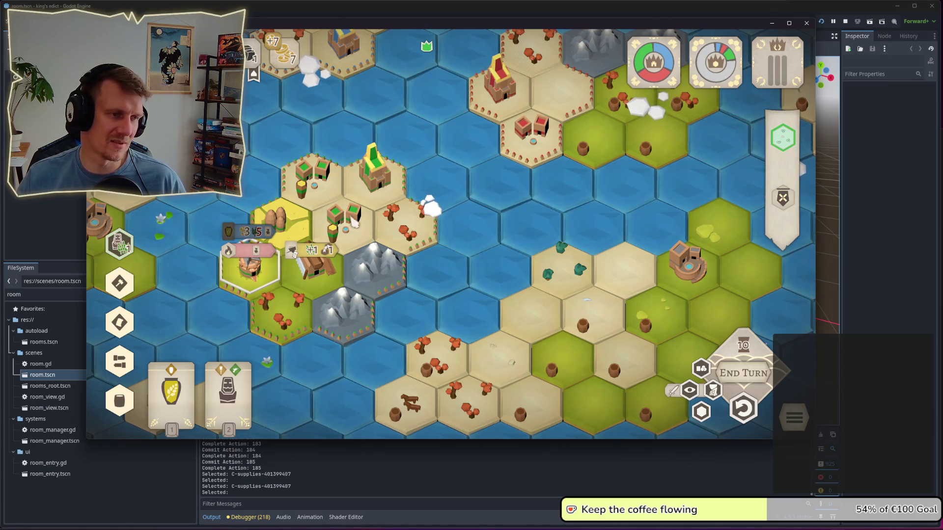
pyautogui.moveTo(362, 233)
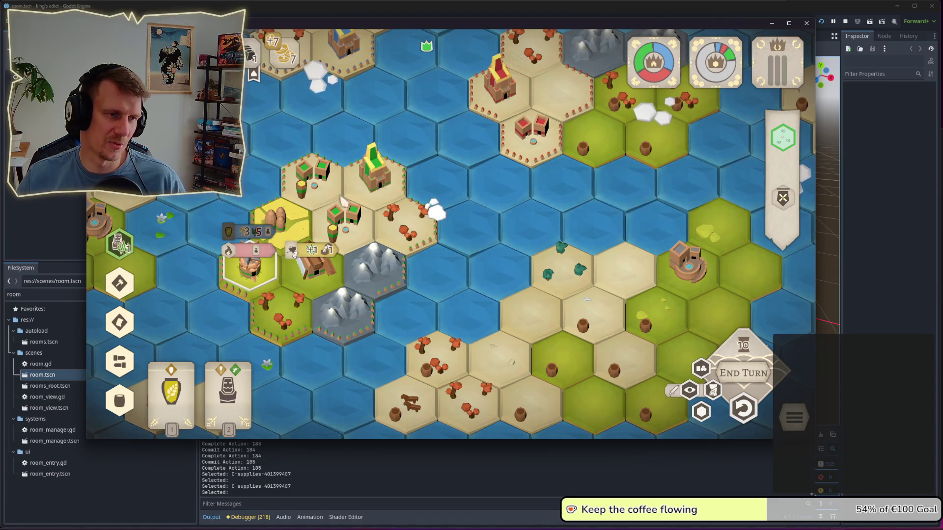
pyautogui.moveTo(354, 212); pyautogui.dragTo(393, 231)
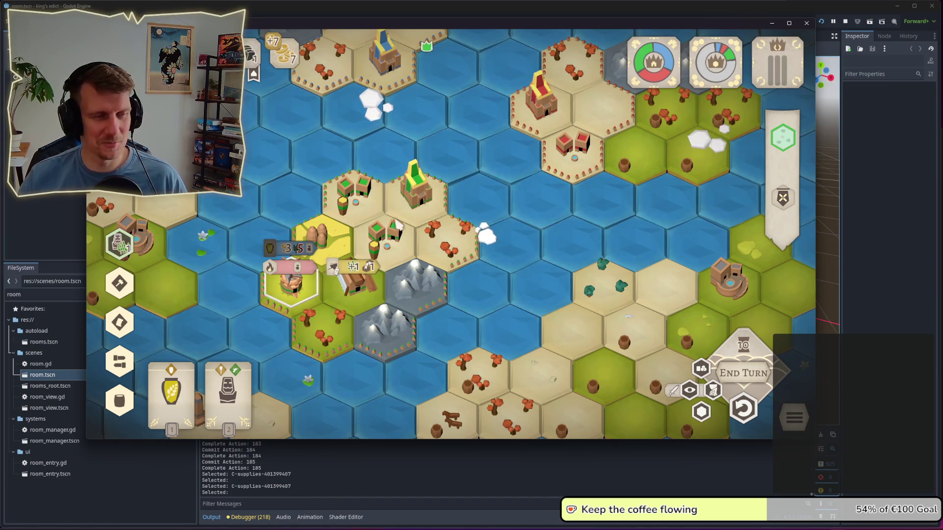
pyautogui.moveTo(385, 241); pyautogui.dragTo(390, 226)
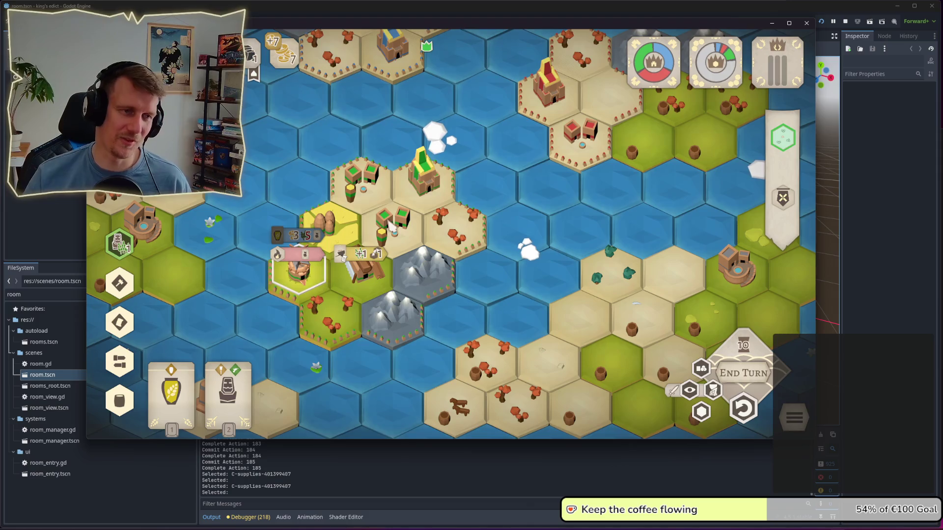
pyautogui.scroll(-3, 483, 289)
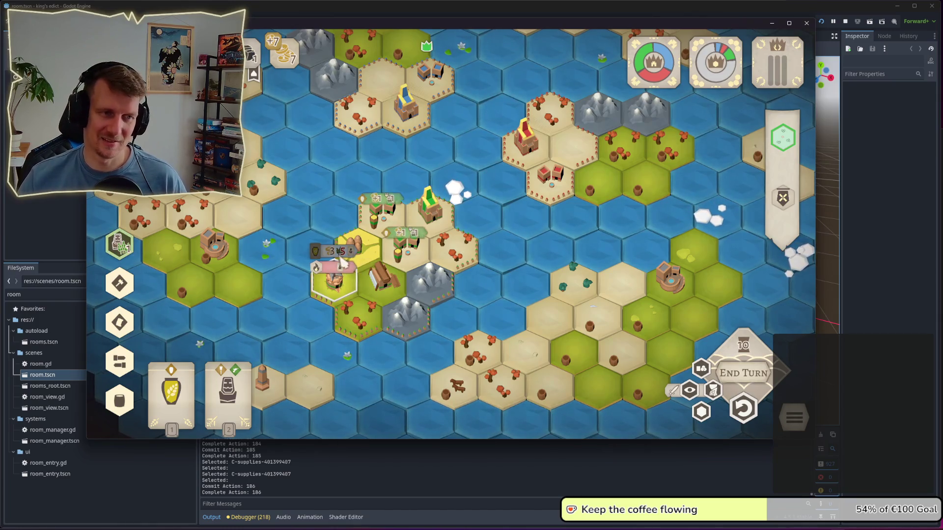
pyautogui.moveTo(494, 292); pyautogui.dragTo(509, 267)
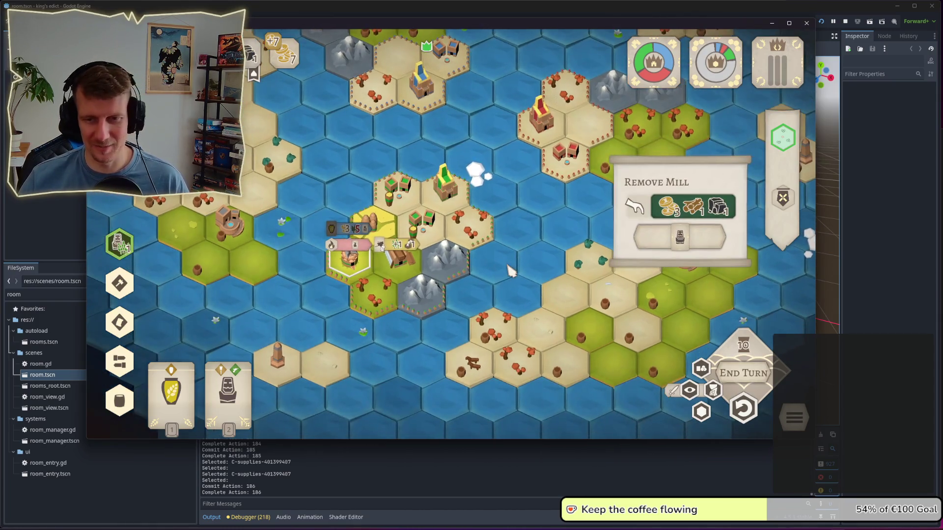
pyautogui.click(500, 281)
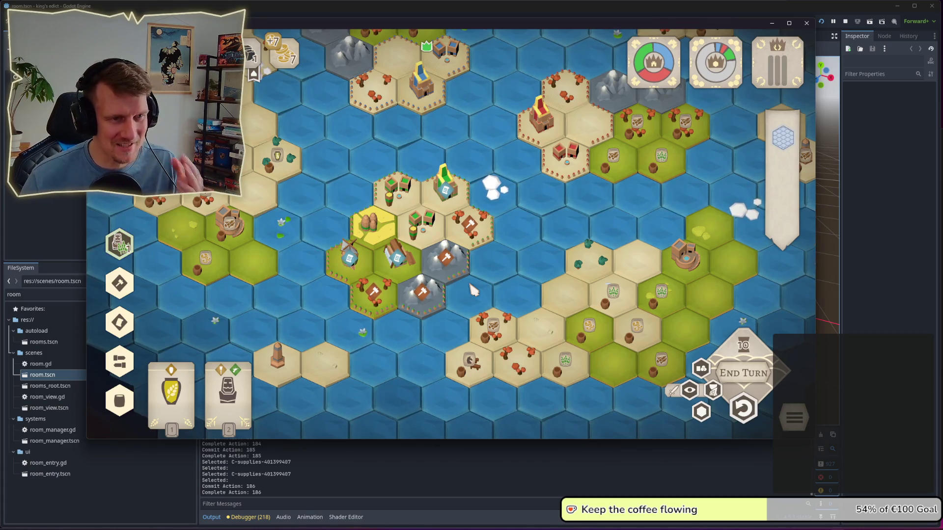
# Step: Reselect the windmill hex and zoom to read the Rations card's info panel
pyautogui.click(474, 262)
pyautogui.click(366, 273)
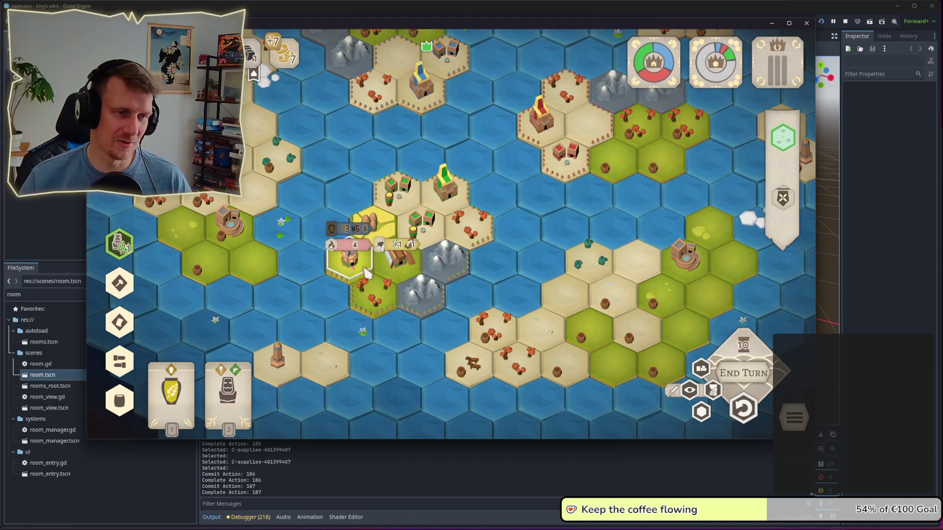
pyautogui.moveTo(355, 233)
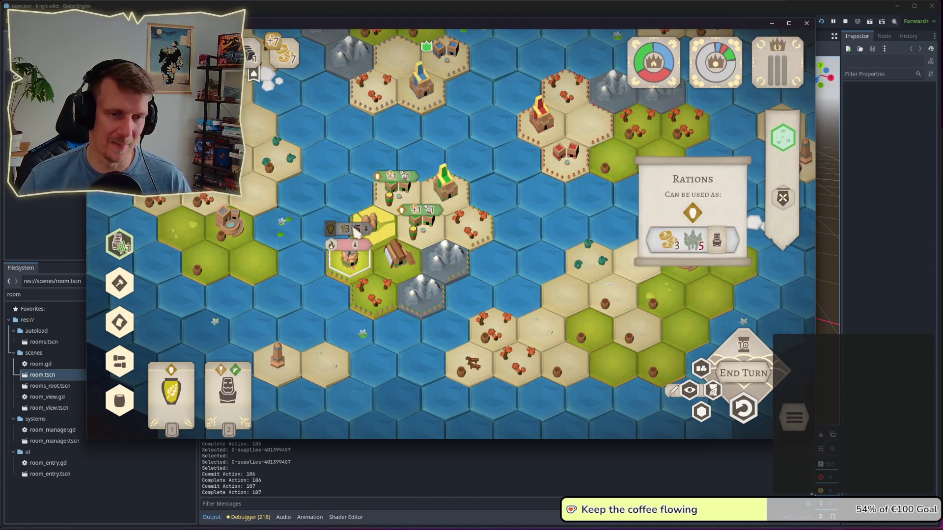
pyautogui.scroll(2, 508, 285)
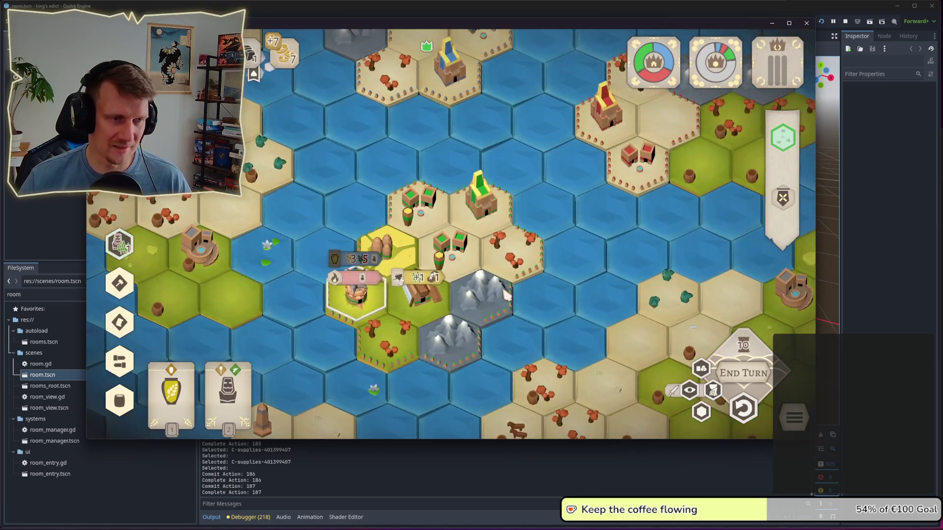
pyautogui.press('Escape')
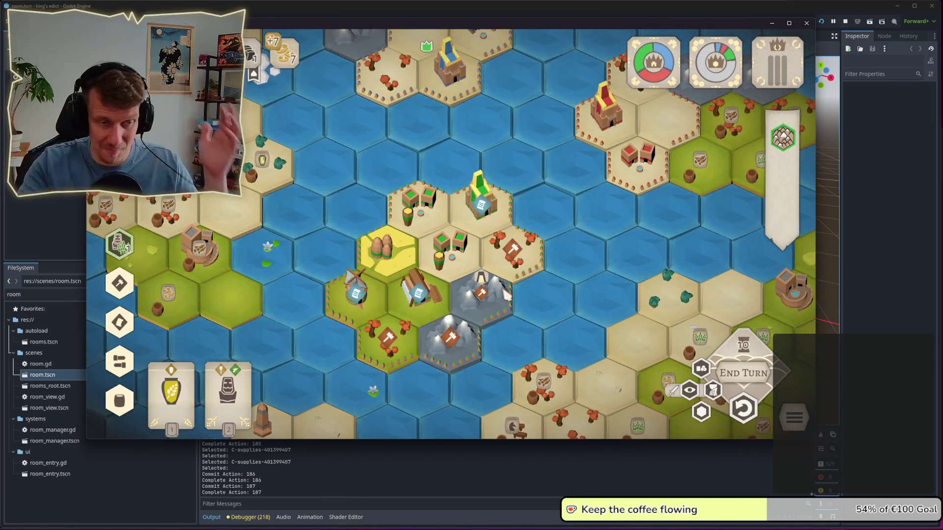
pyautogui.click(364, 302)
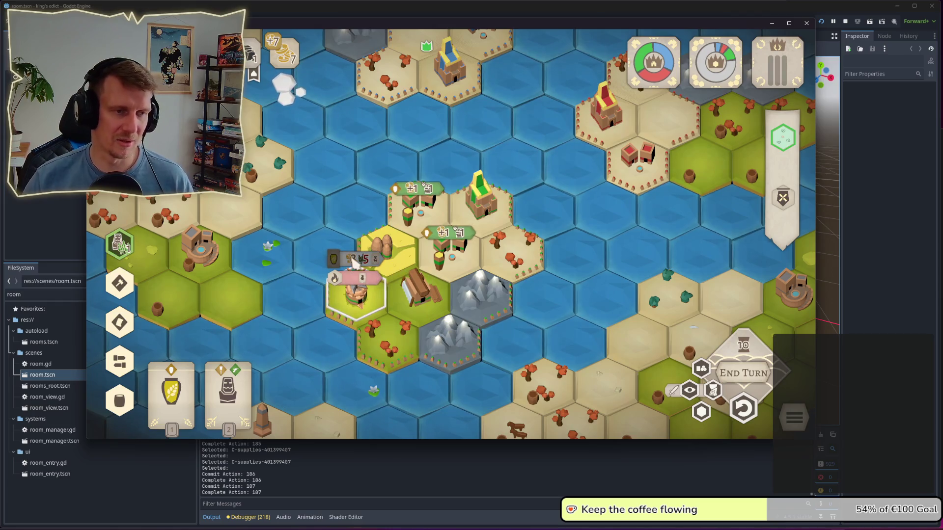
pyautogui.moveTo(354, 262)
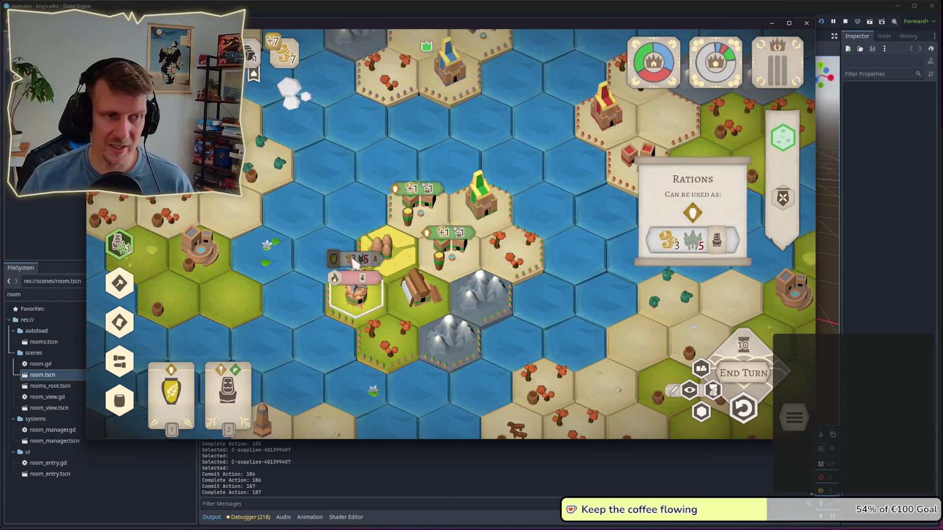
pyautogui.scroll(-2, 353, 262)
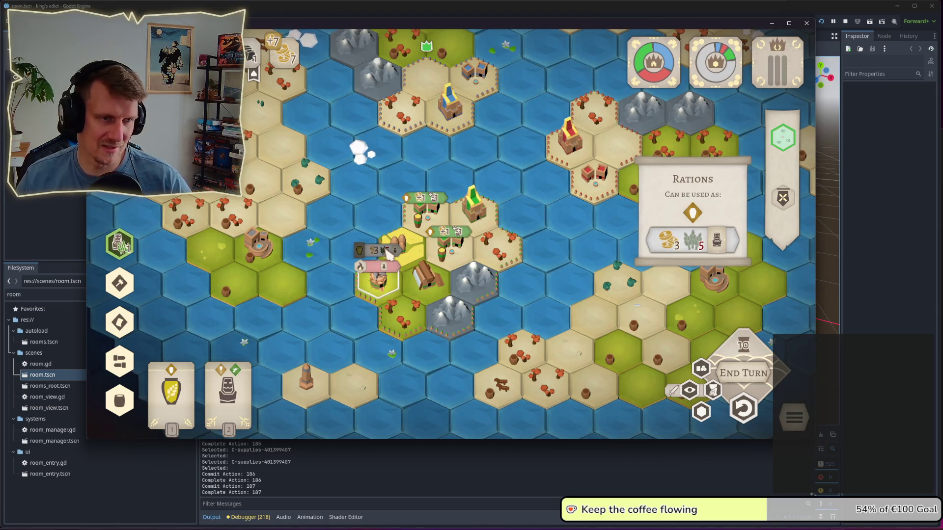
pyautogui.scroll(2, 388, 253)
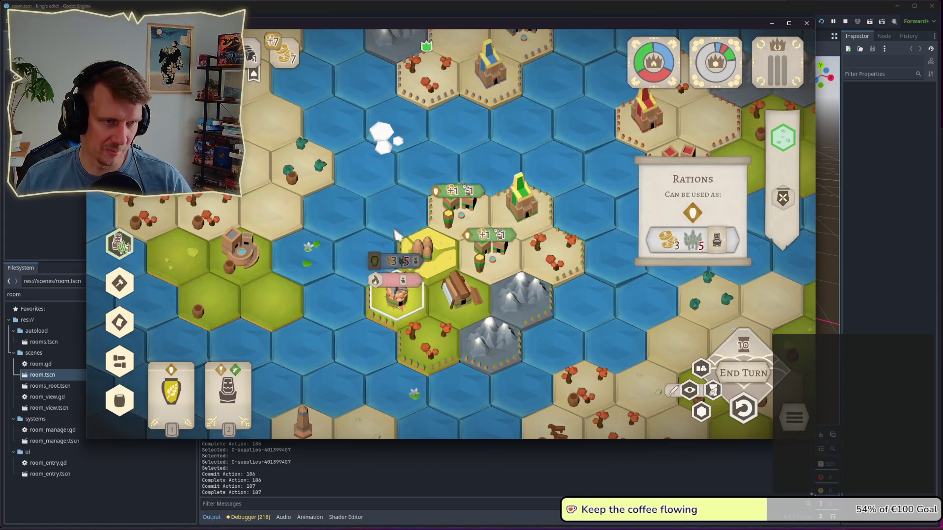
# Step: Commit the rations production and place the Servant worker on the cart tile, leaving 4 coins
pyautogui.click(402, 246)
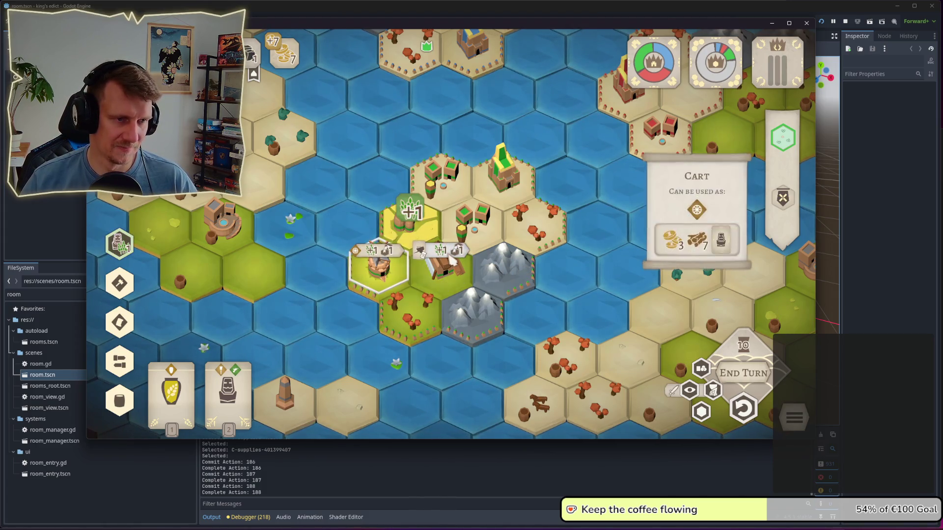
pyautogui.click(452, 262)
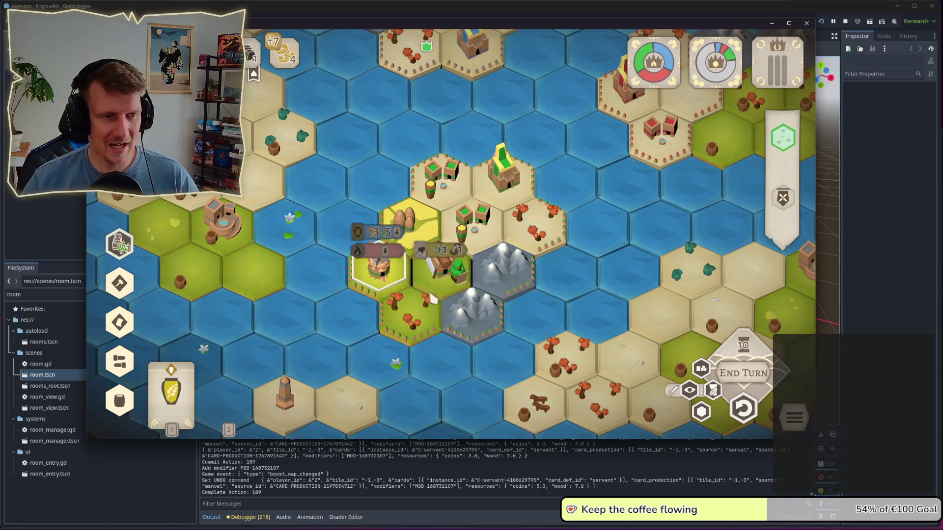
pyautogui.scroll(3, 415, 297)
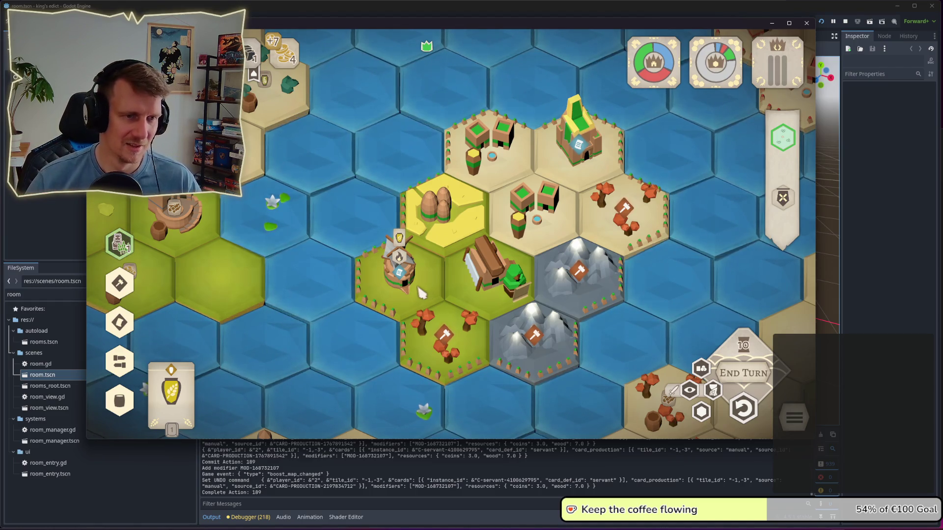
pyautogui.scroll(-3, 418, 285)
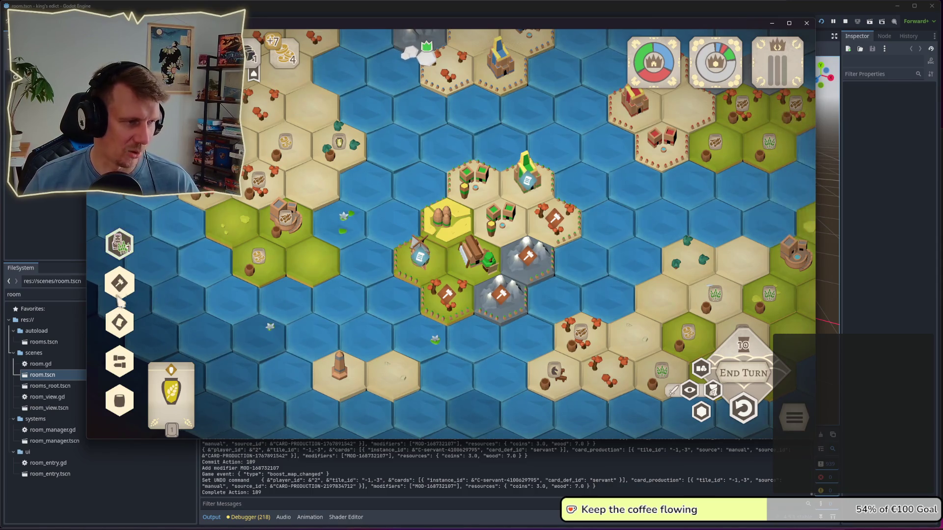
pyautogui.click(309, 268)
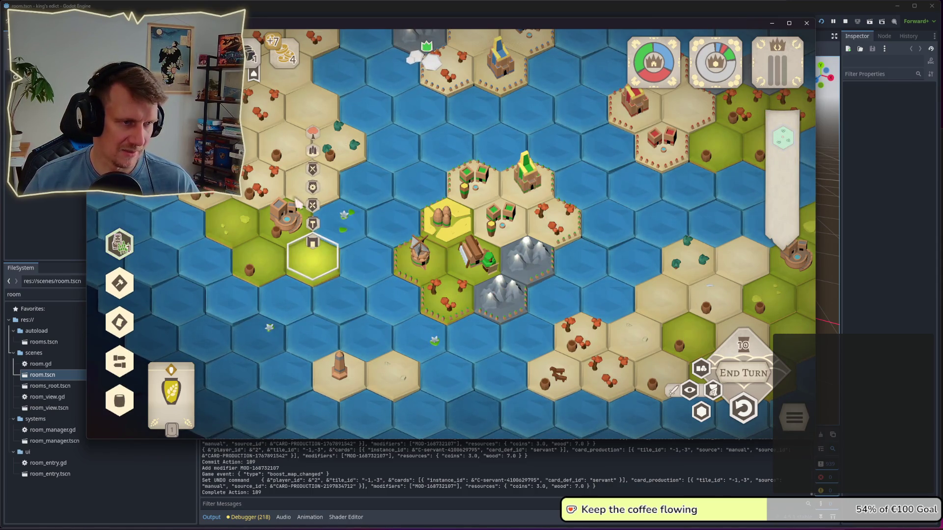
pyautogui.click(319, 177)
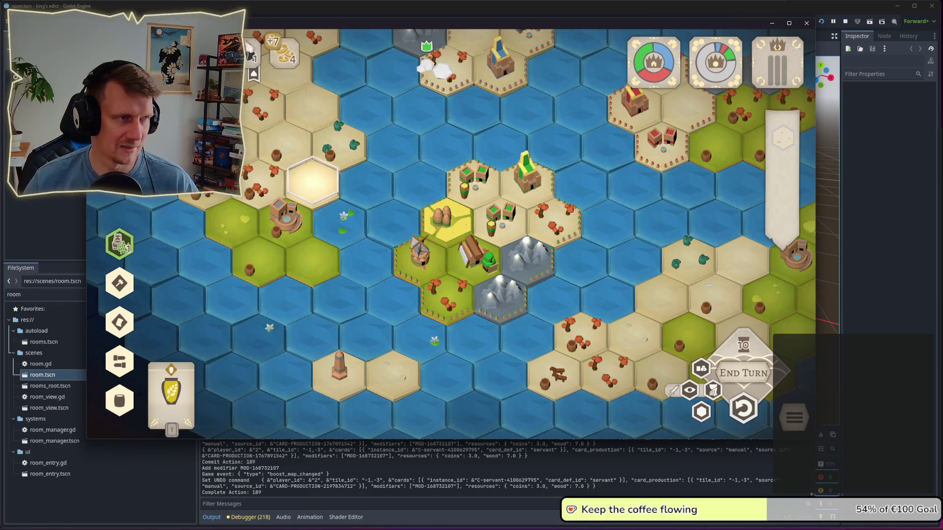
pyautogui.click(472, 274)
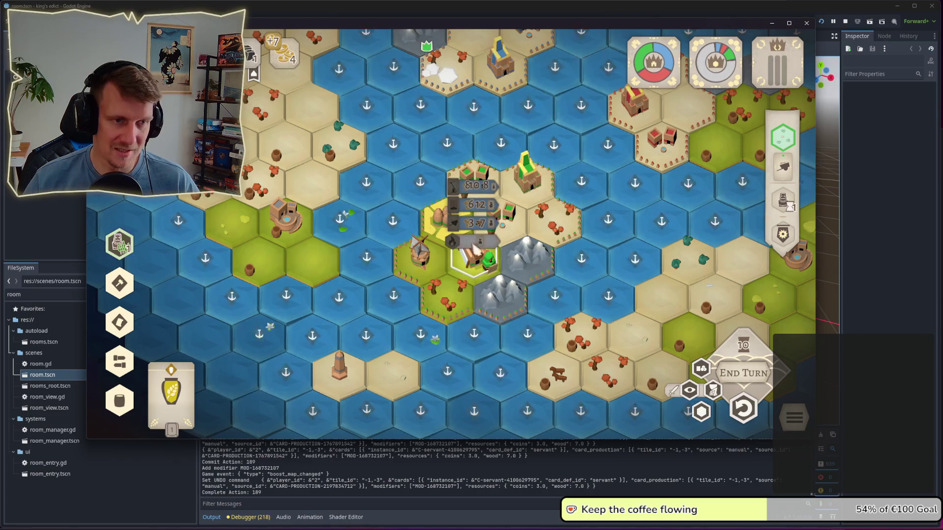
pyautogui.click(479, 227)
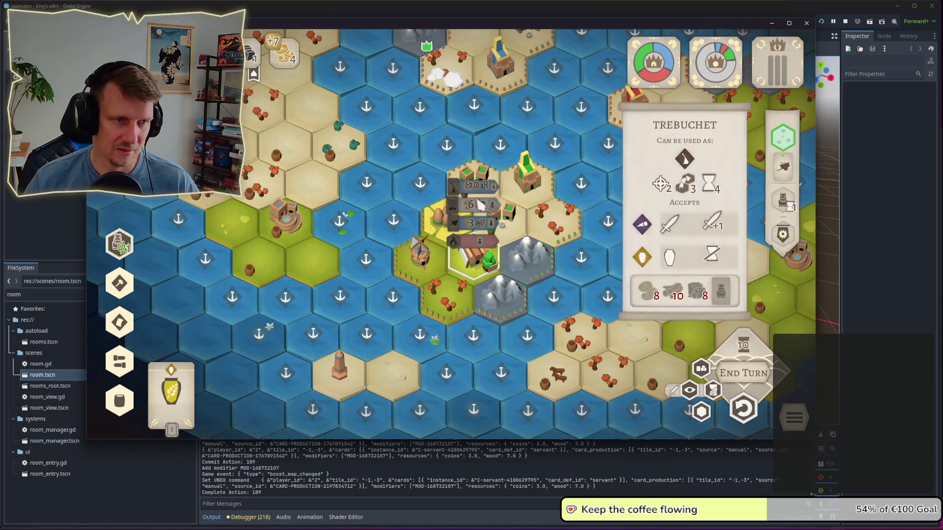
pyautogui.scroll(-4, 479, 206)
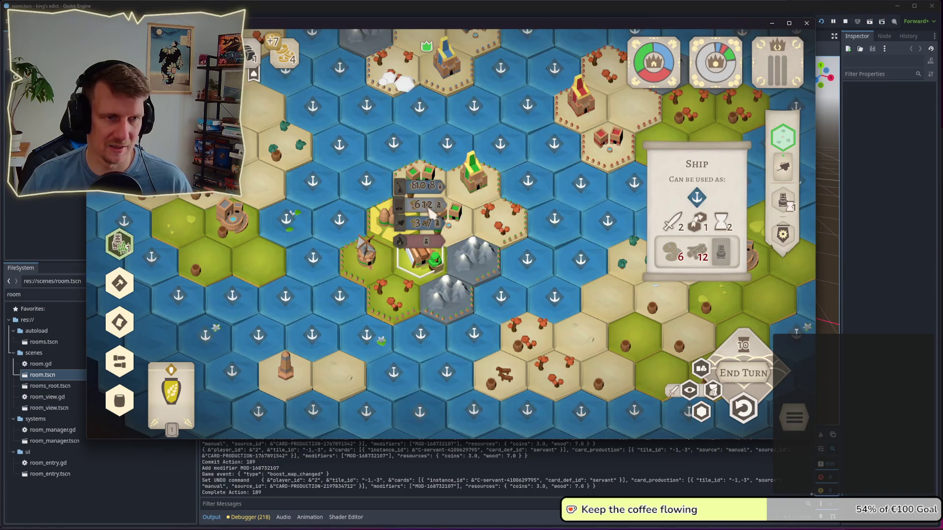
pyautogui.scroll(-2, 435, 216)
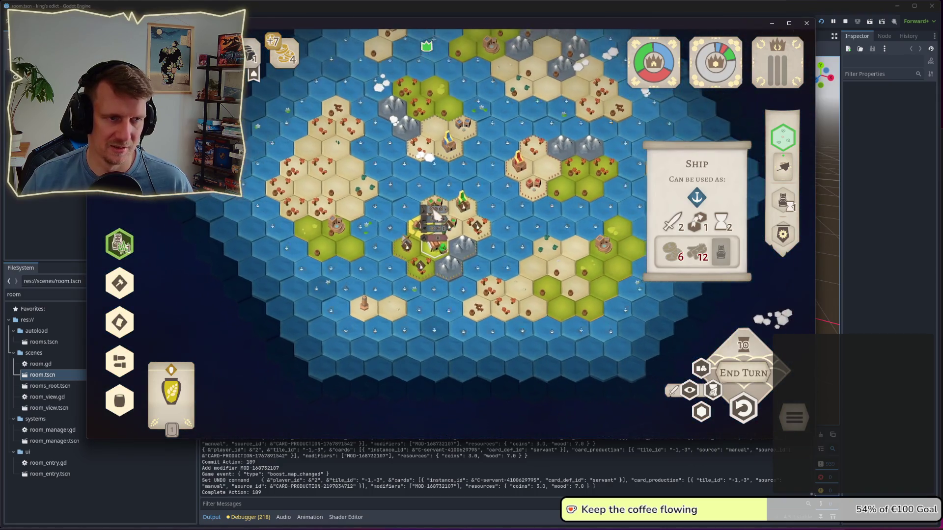
pyautogui.moveTo(440, 228)
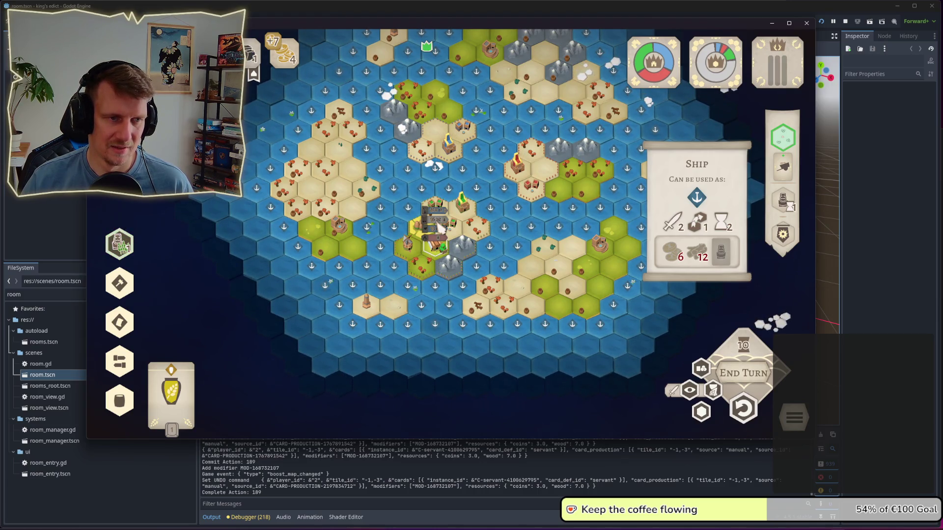
pyautogui.scroll(3, 437, 223)
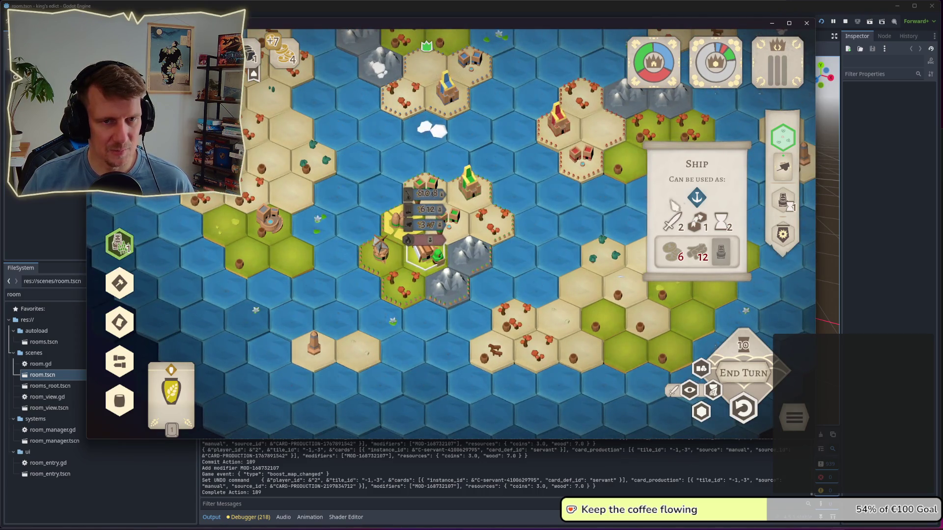
pyautogui.moveTo(697, 199)
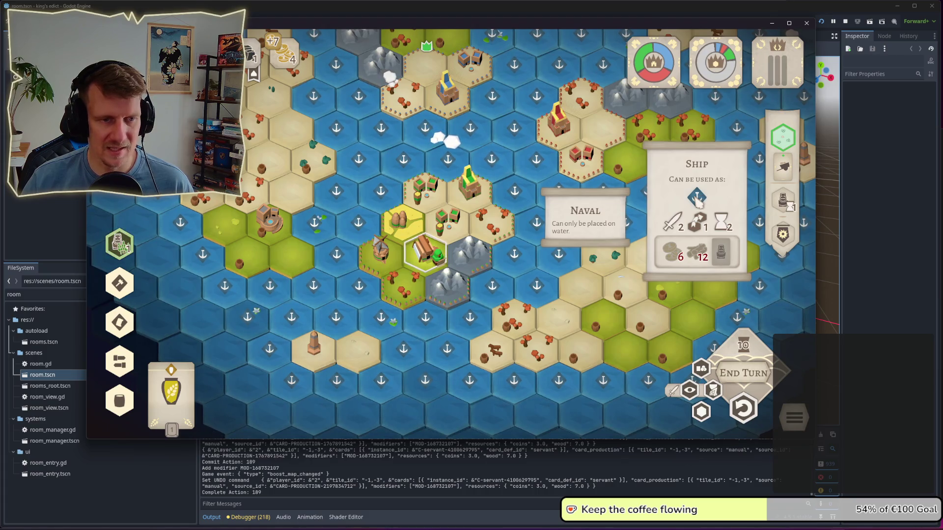
pyautogui.press('w')
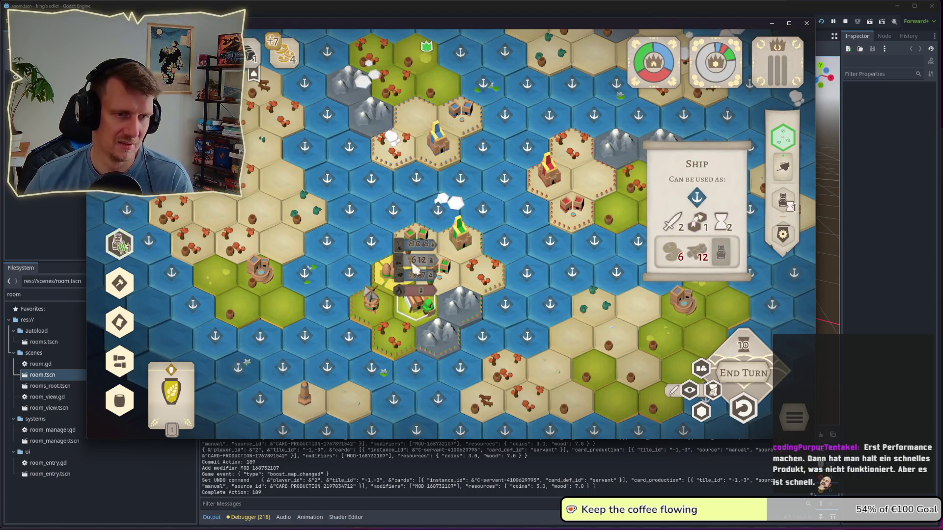
pyautogui.click(418, 282)
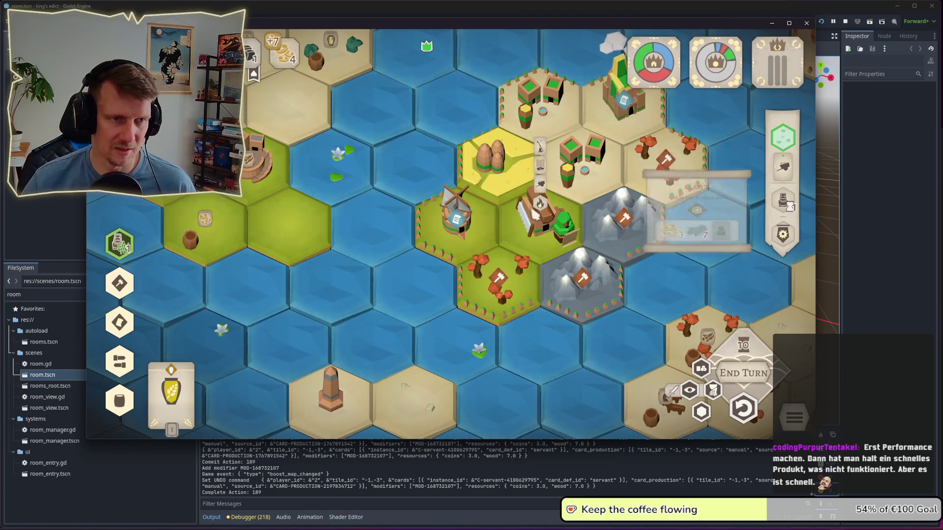
# Step: Review the mill tile's production details, then close the panel
pyautogui.click(479, 237)
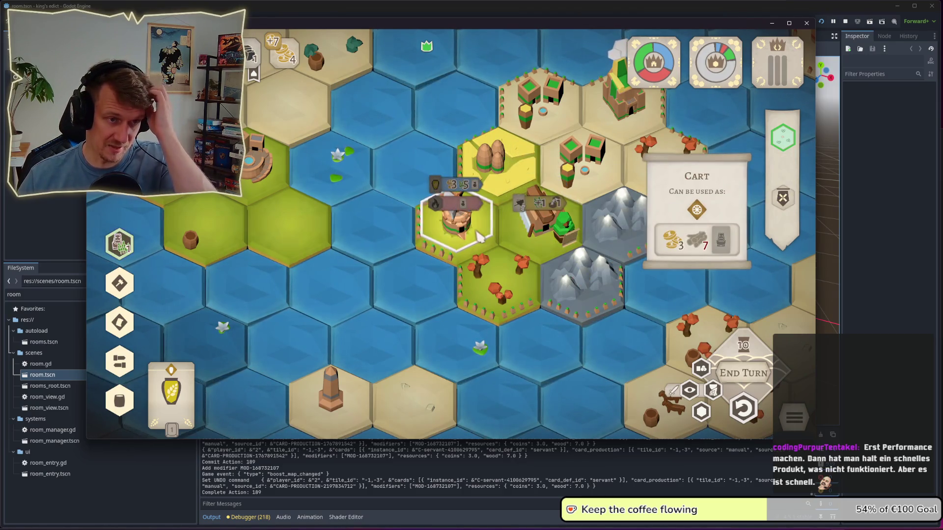
pyautogui.click(781, 207)
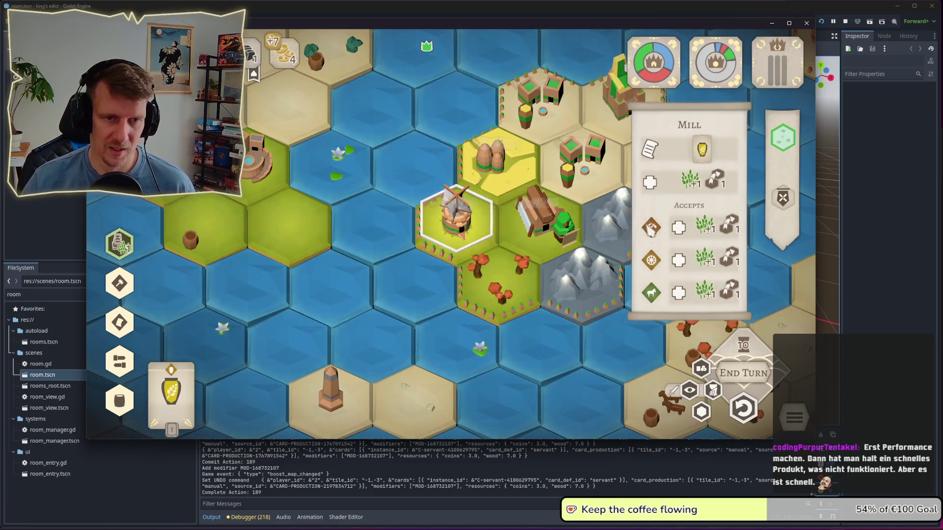
pyautogui.moveTo(653, 264)
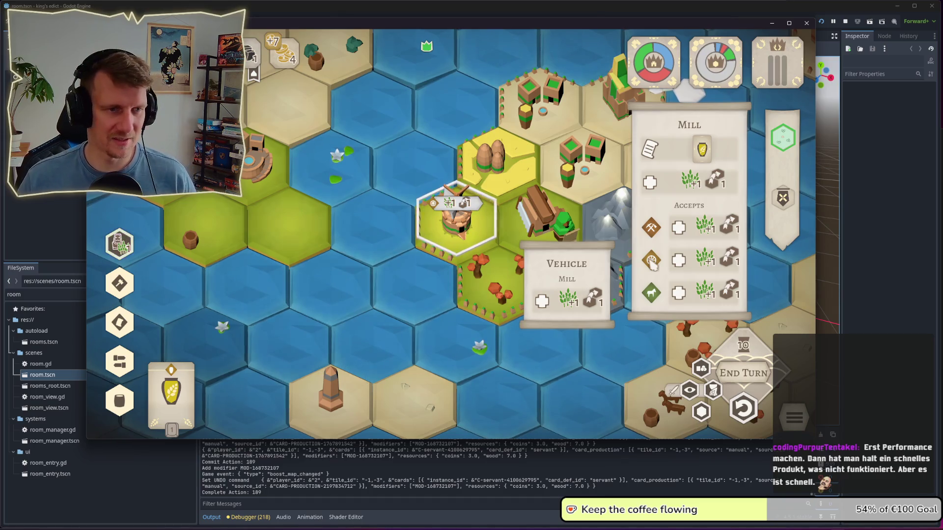
pyautogui.click(620, 253)
# Step: Pan the map, then bring up the pause menu with Escape
pyautogui.moveTo(620, 253); pyautogui.dragTo(576, 266)
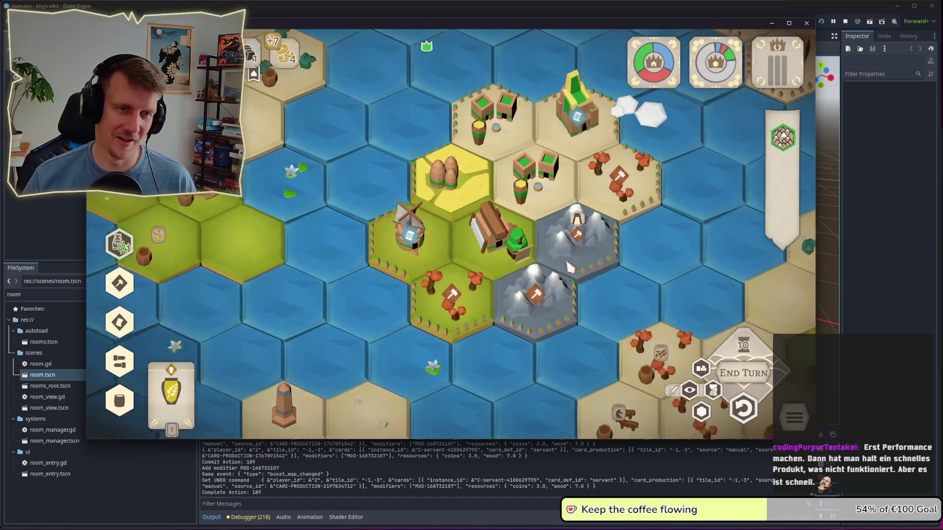
pyautogui.scroll(-3, 459, 88)
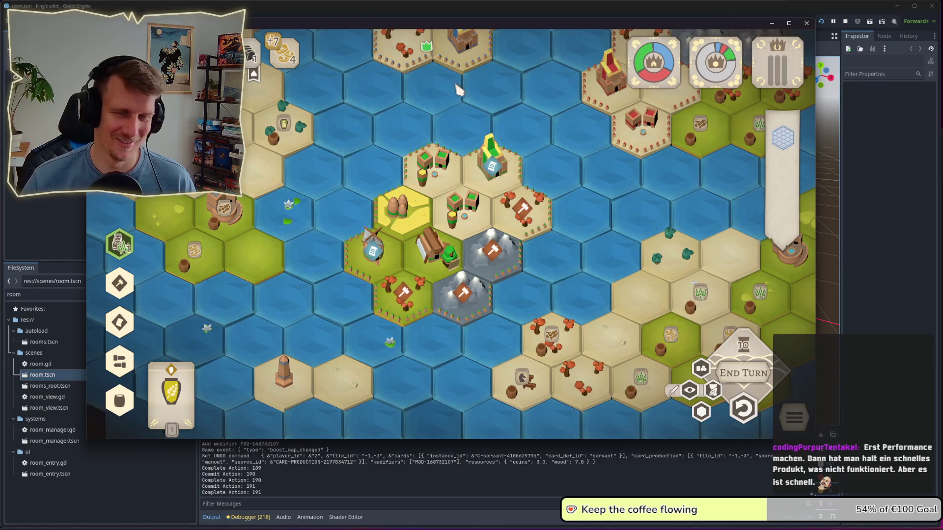
pyautogui.moveTo(461, 109); pyautogui.dragTo(465, 125)
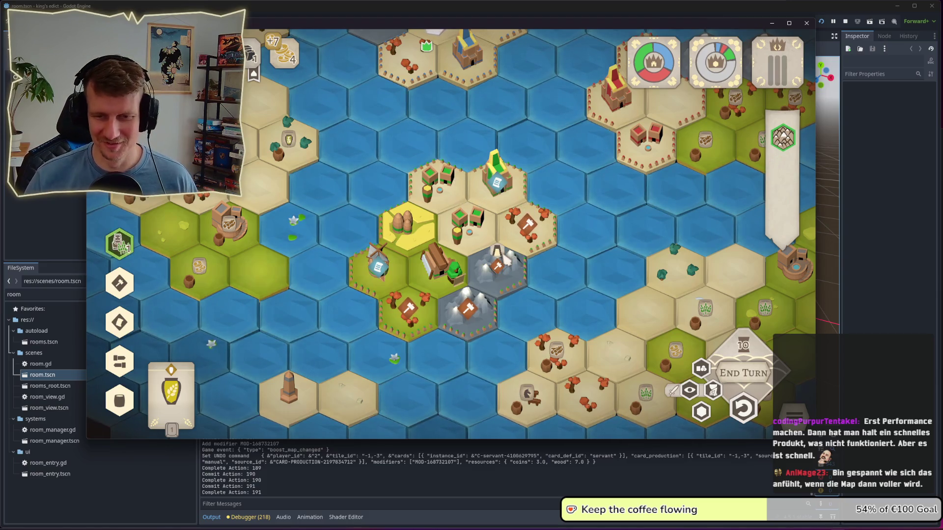
pyautogui.press('w')
pyautogui.press('d')
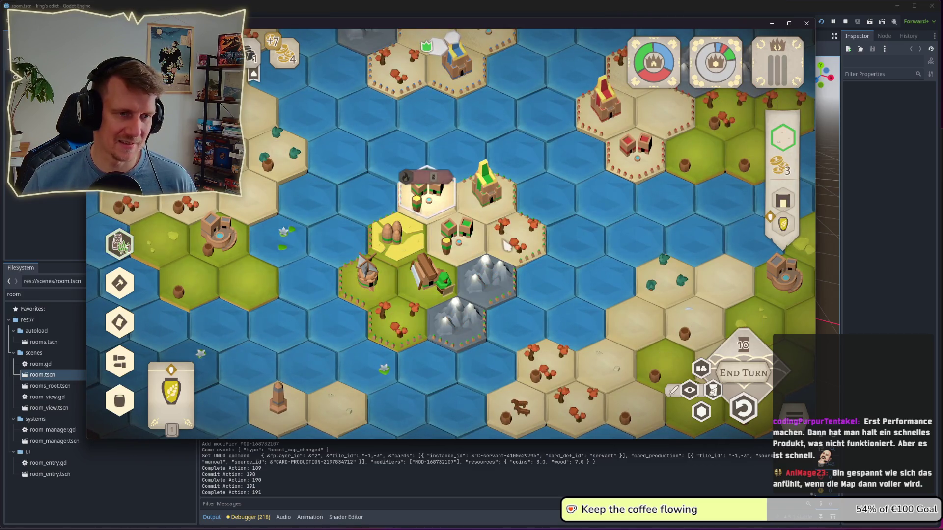
pyautogui.press('Escape')
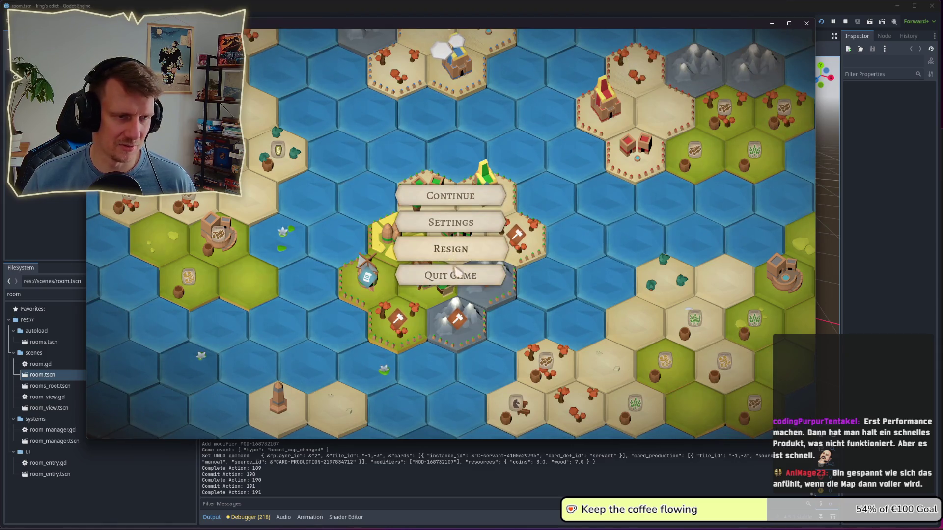
# Step: Quit the game, stop the playtest, and find development.tres in the FileSystem
pyautogui.click(442, 274)
pyautogui.click(502, 265)
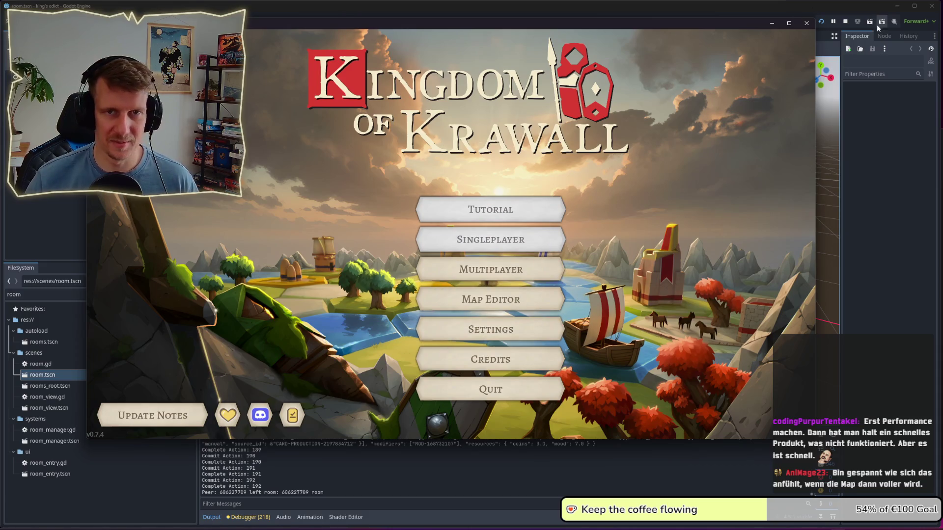
pyautogui.click(846, 22)
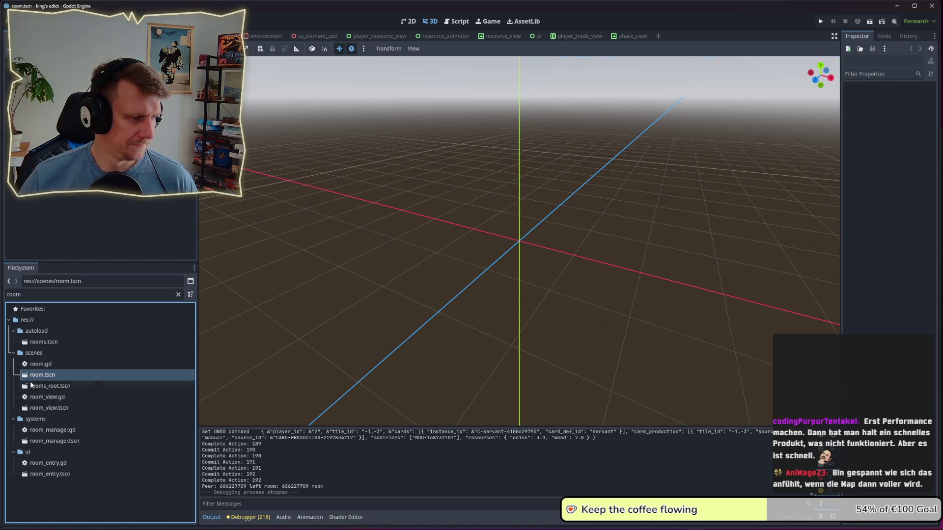
pyautogui.hotkey('ctrl', 'f')
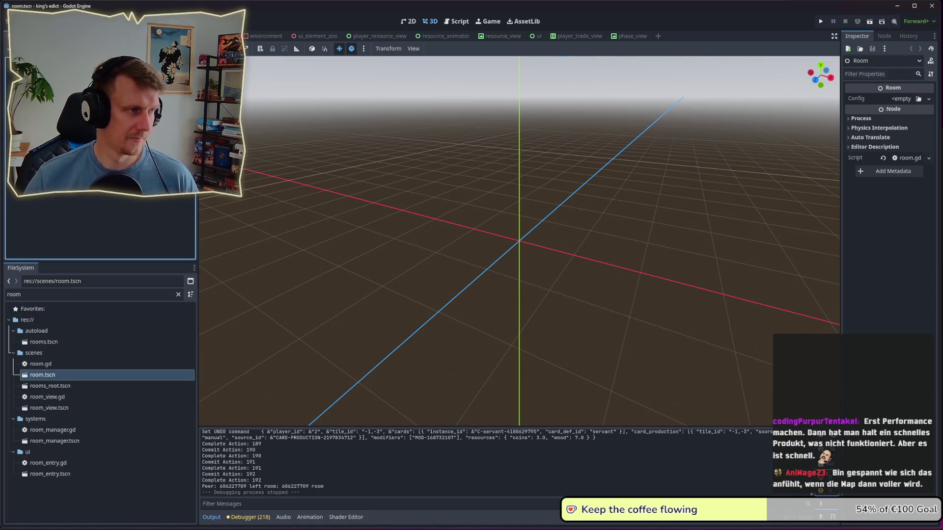
pyautogui.write('devel')
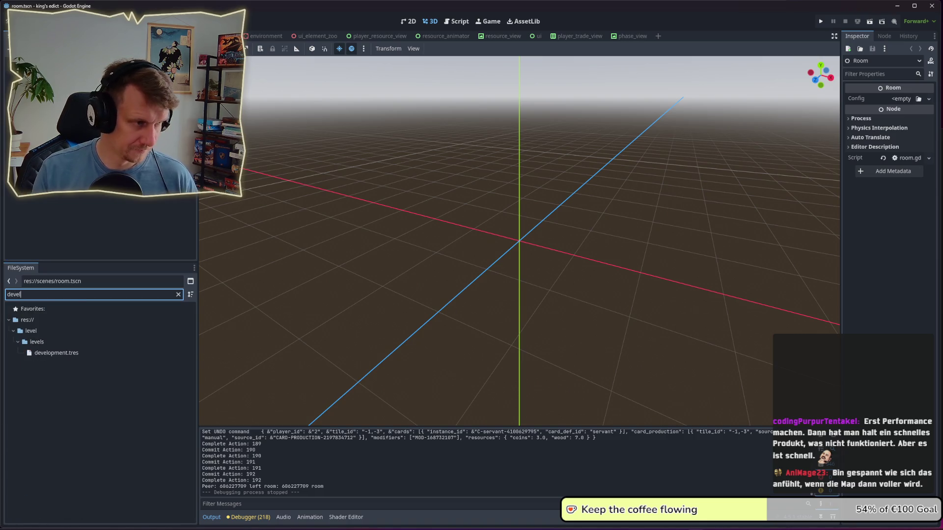
pyautogui.click(56, 353)
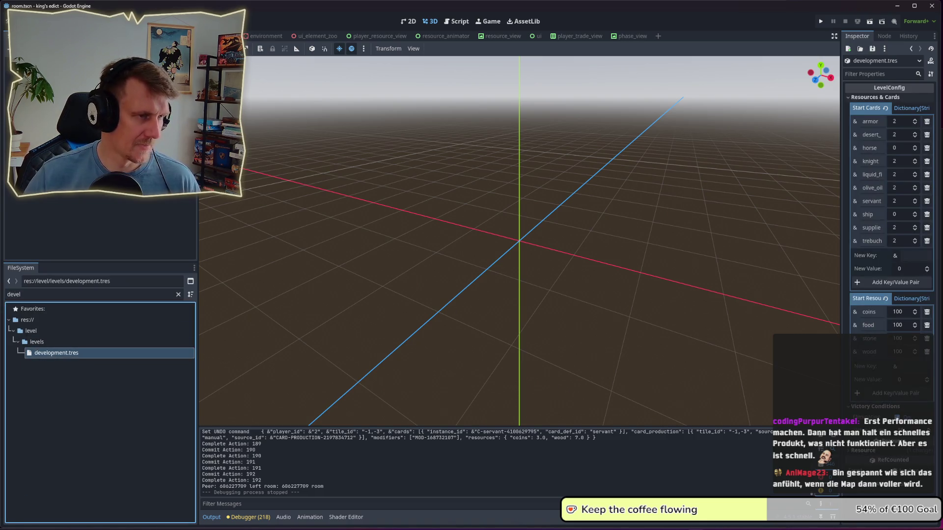
# Step: Filter the FileSystem for 'room', open room.tscn and select its Room node
pyautogui.doubleClick(14, 295)
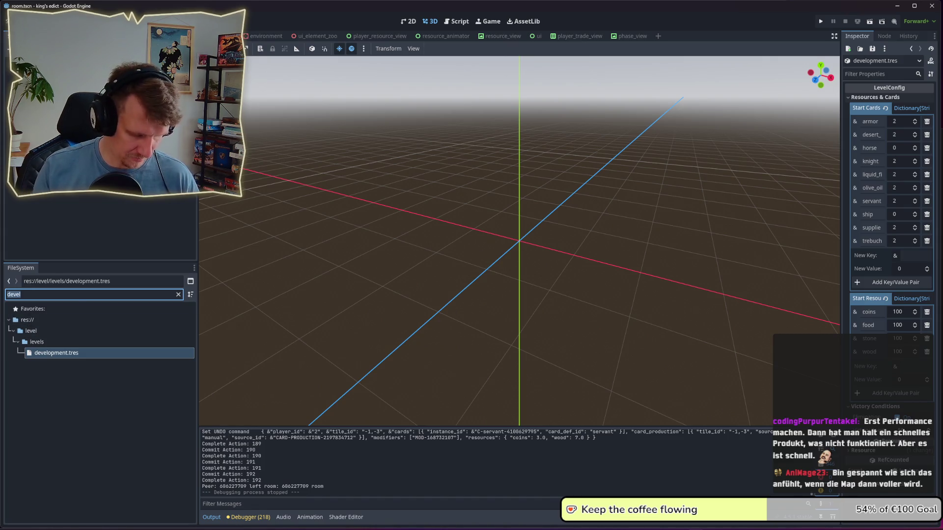
pyautogui.write('reo')
pyautogui.press('BackSpace')
pyautogui.press('BackSpace')
pyautogui.write('oonm')
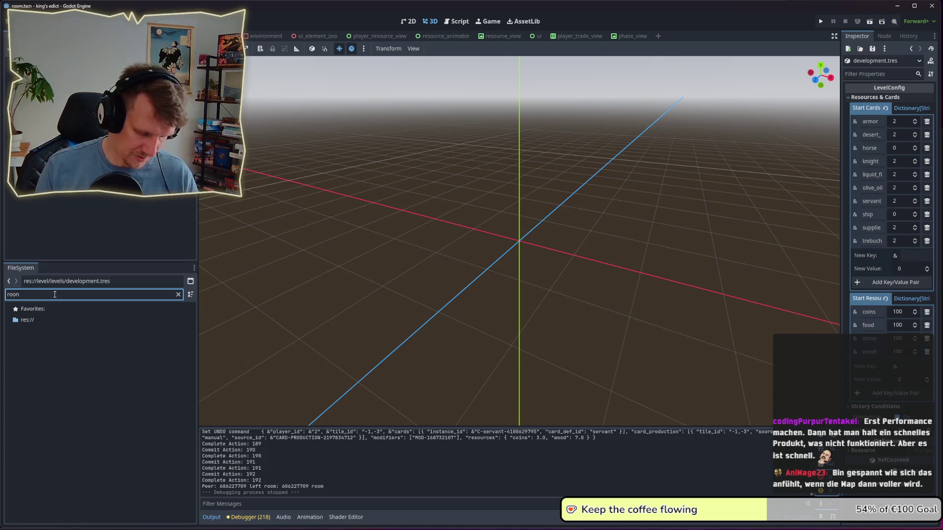
pyautogui.press('BackSpace')
pyautogui.write('m')
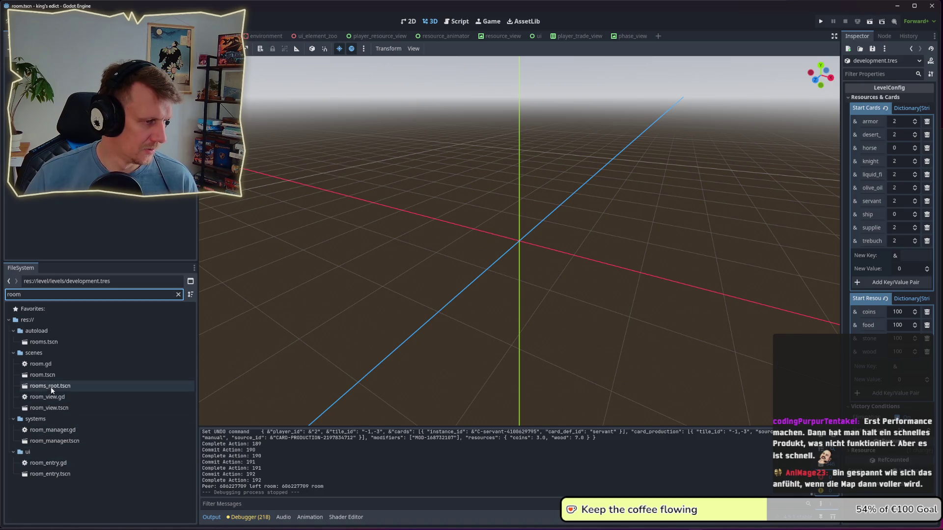
pyautogui.click(50, 377)
pyautogui.click(39, 88)
# Step: Filter for 'develop' and drag development.tres toward the Room's Config property
pyautogui.moveTo(51, 296); pyautogui.dragTo(6, 294)
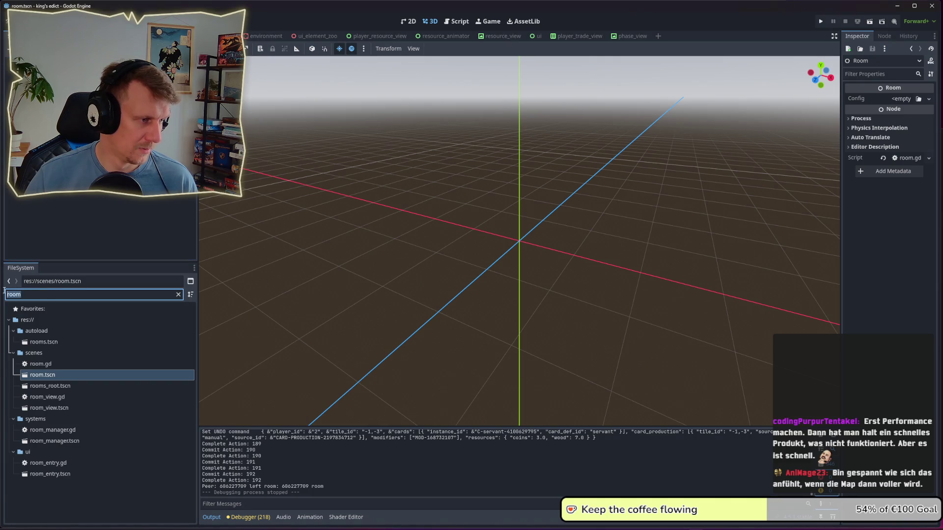
pyautogui.write('defvel')
pyautogui.press('BackSpace')
pyautogui.press('BackSpace')
pyautogui.press('BackSpace')
pyautogui.write('evelop')
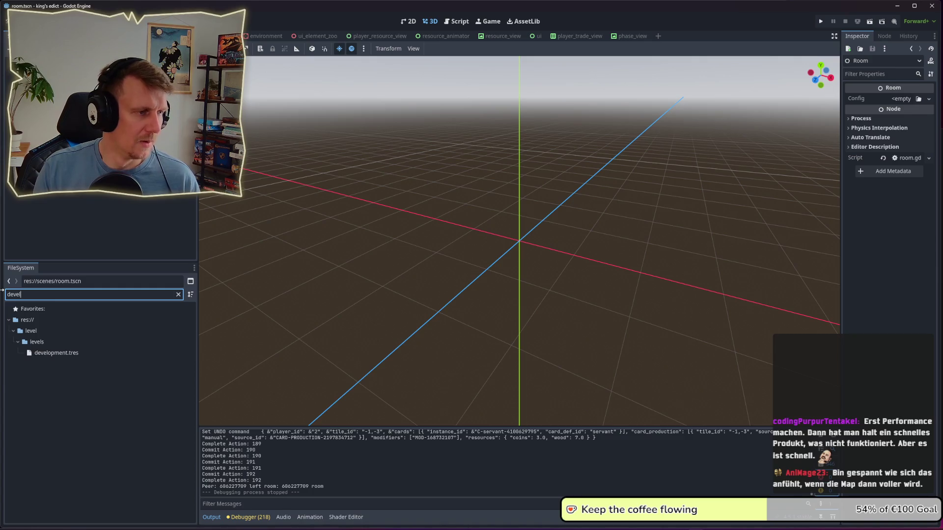
pyautogui.moveTo(73, 353); pyautogui.dragTo(667, 298)
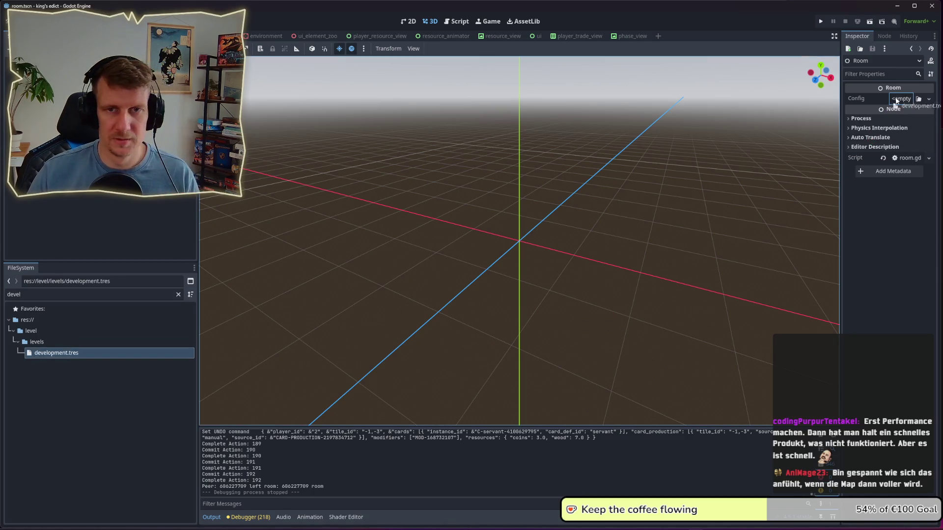
# Step: Assign development.tres as the Room's Config and launch the game into Multiplayer
pyautogui.moveTo(895, 101); pyautogui.dragTo(895, 100)
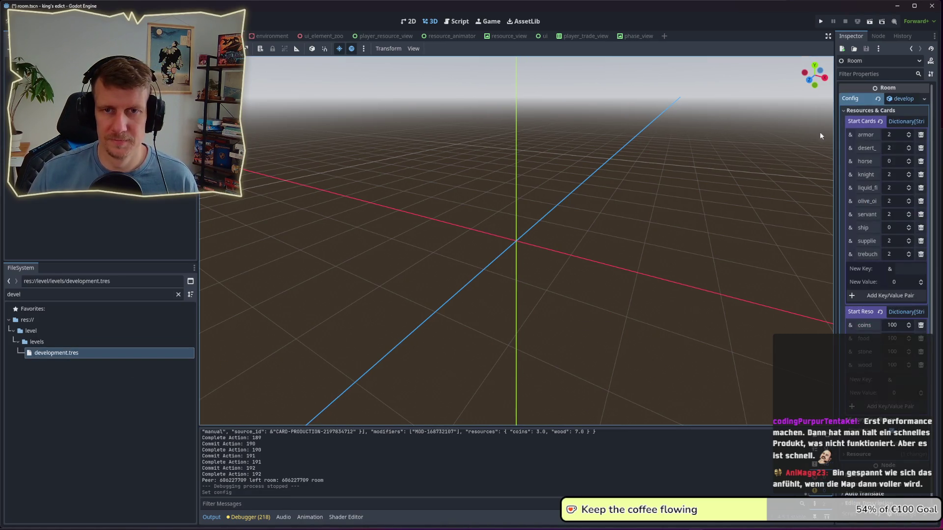
pyautogui.click(823, 23)
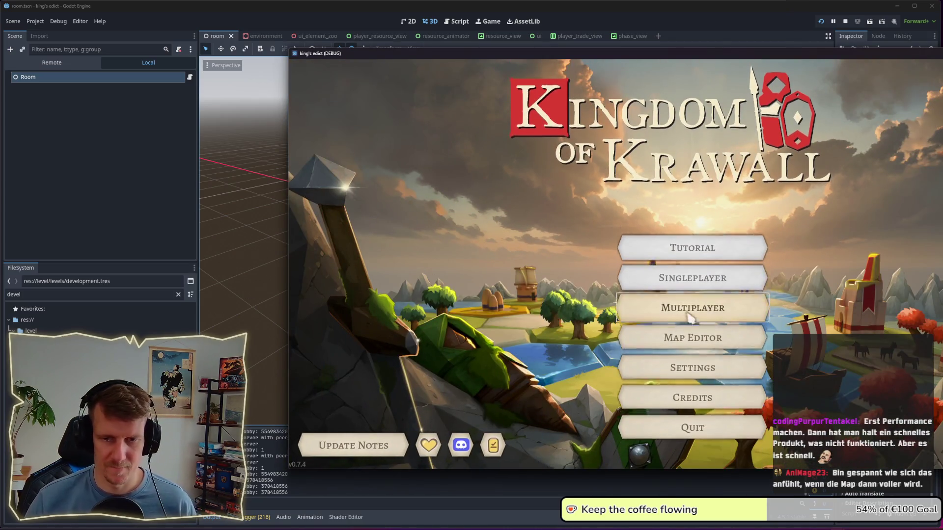
pyautogui.click(689, 317)
# Step: Create a new game room on the Devland map and pick a start position
pyautogui.moveTo(702, 57); pyautogui.dragTo(534, 39)
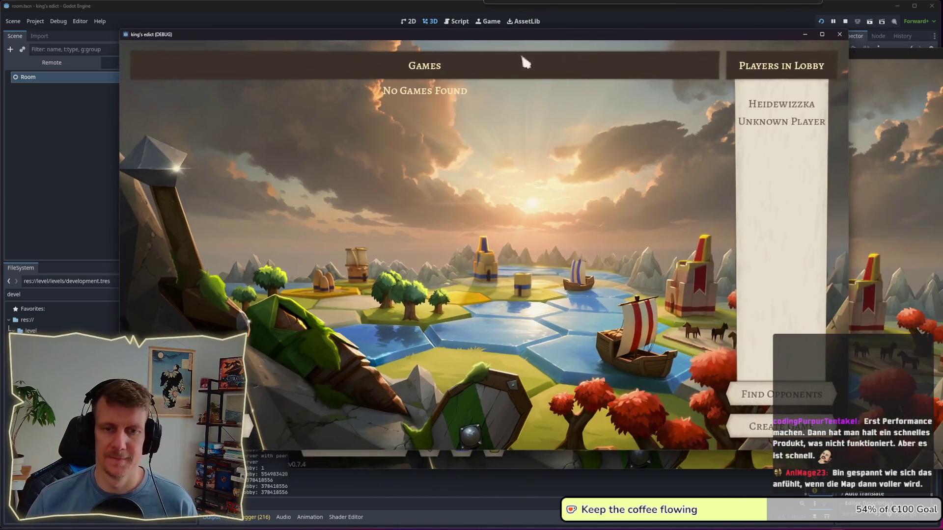
pyautogui.click(768, 420)
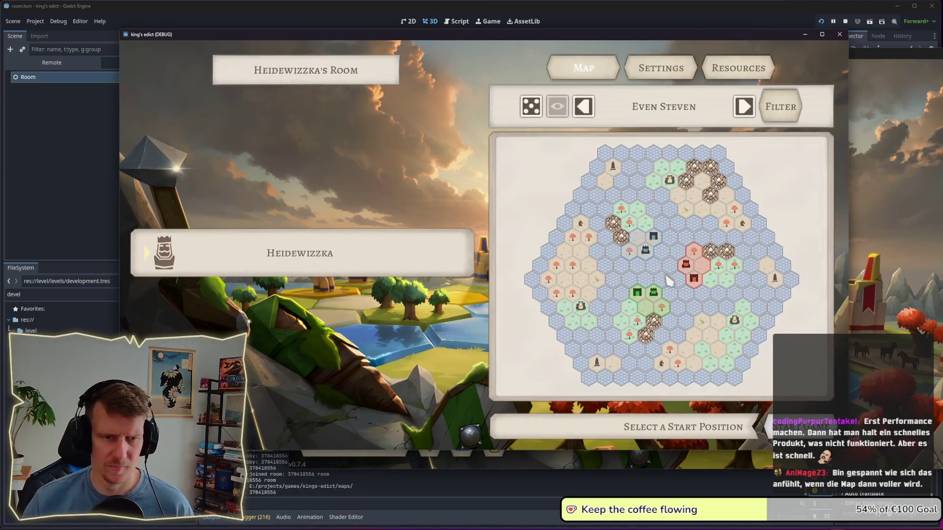
pyautogui.click(674, 123)
pyautogui.scroll(-5, 645, 278)
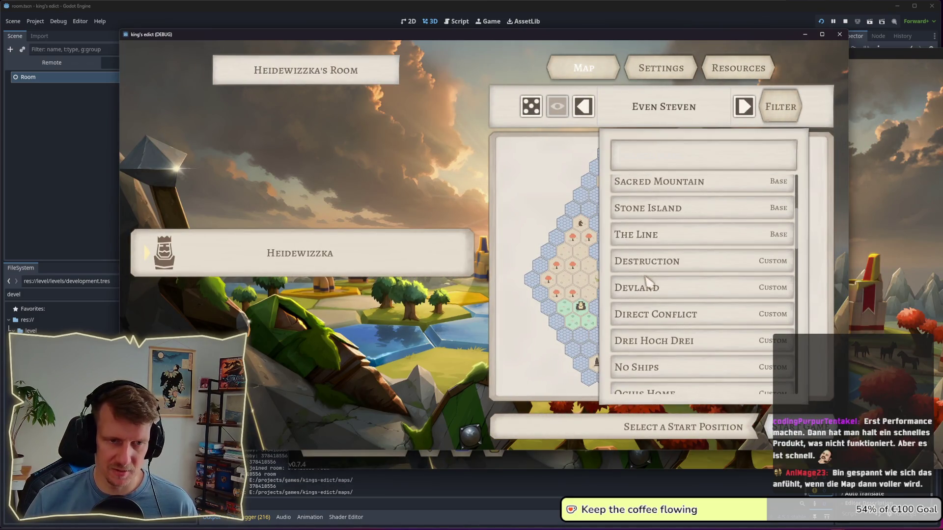
pyautogui.click(648, 286)
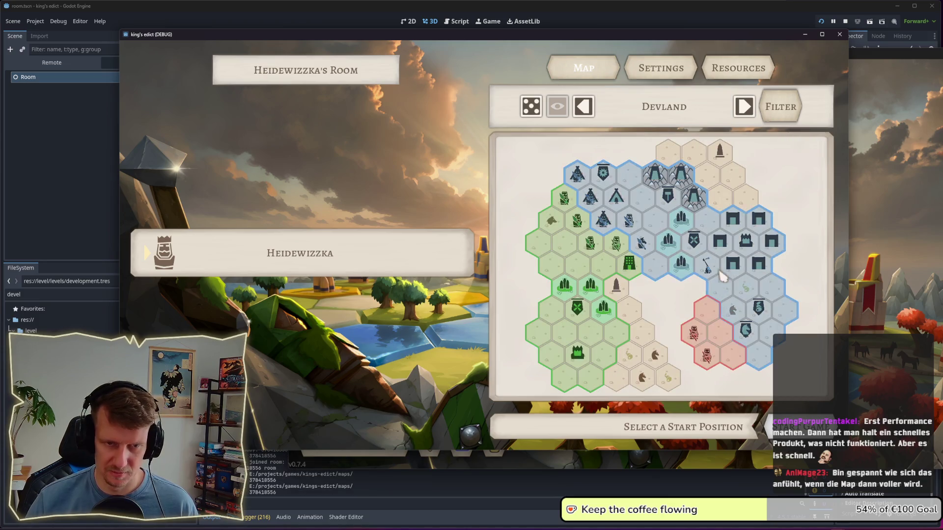
pyautogui.click(759, 290)
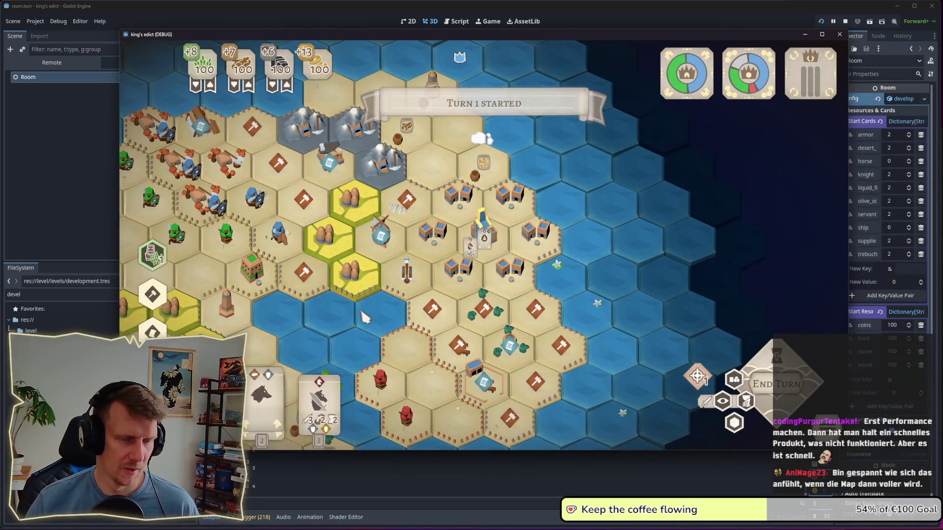
pyautogui.scroll(-4, 358, 321)
pyautogui.scroll(-2, 476, 326)
pyautogui.scroll(2, 459, 330)
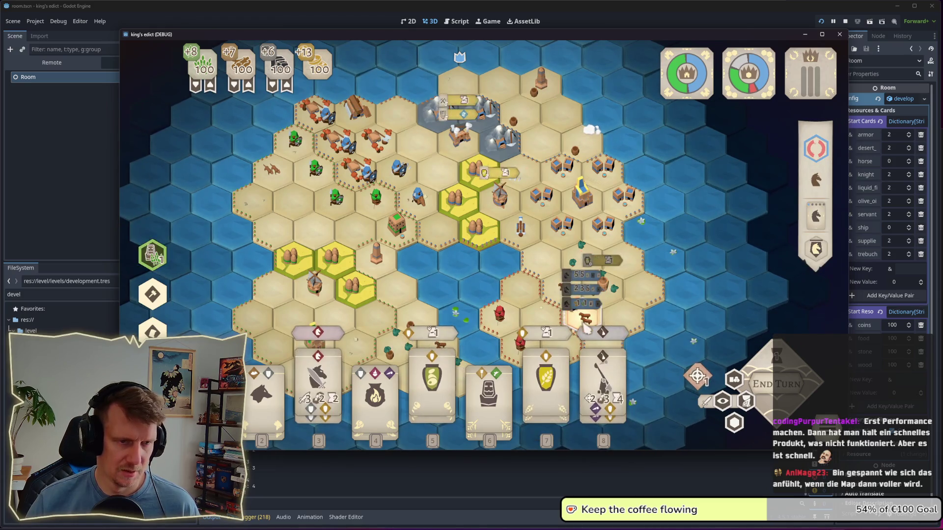
pyautogui.press('d')
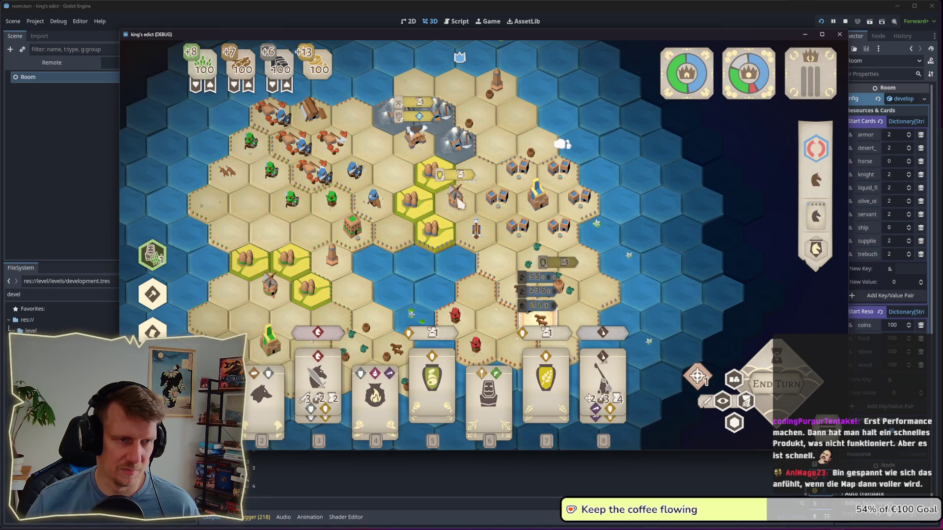
pyautogui.moveTo(453, 178)
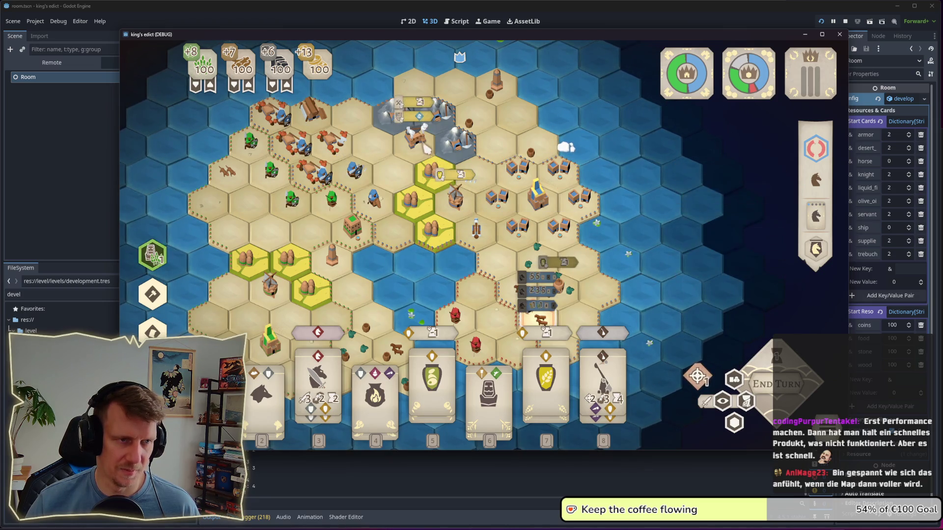
pyautogui.moveTo(421, 122)
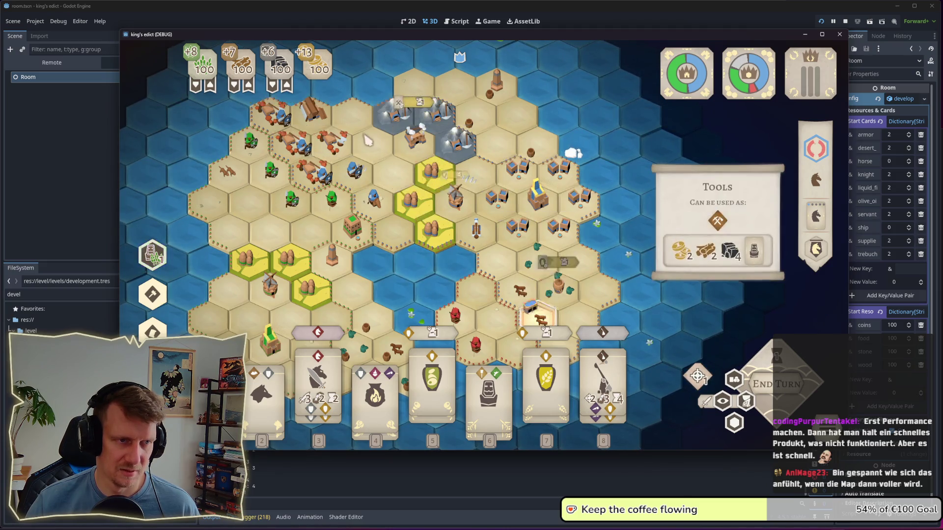
pyautogui.scroll(-2, 388, 167)
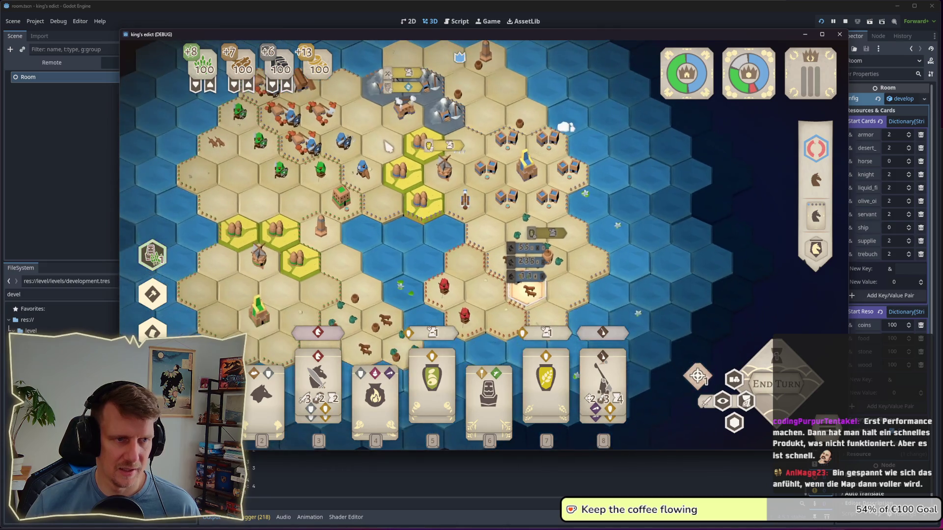
pyautogui.scroll(2, 396, 178)
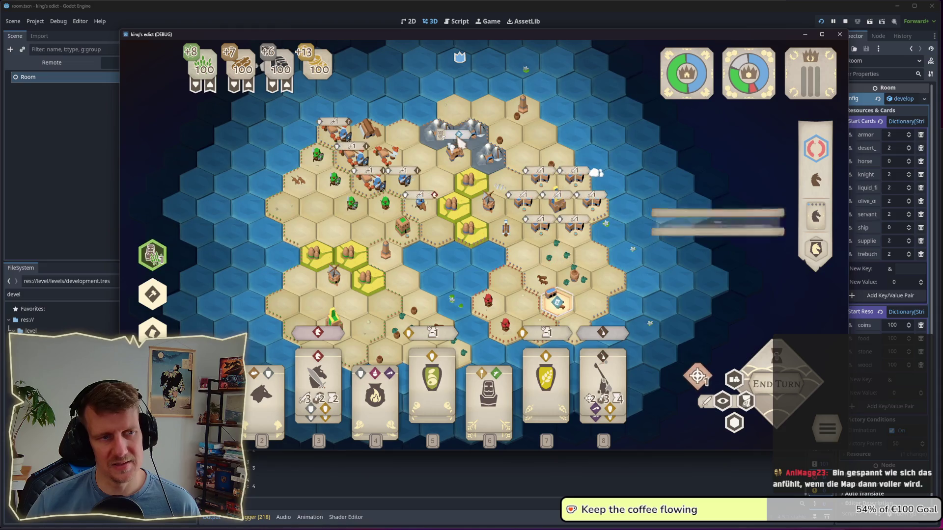
pyautogui.moveTo(458, 129)
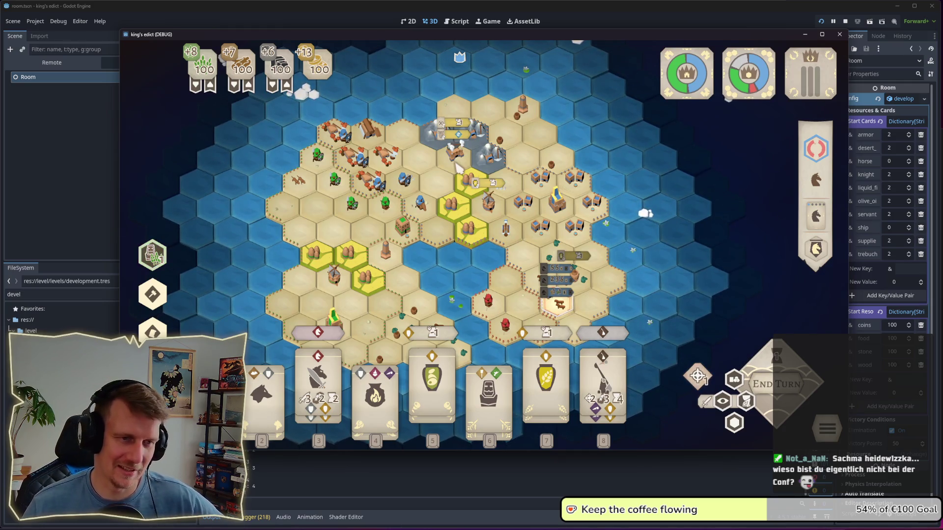
pyautogui.scroll(2, 465, 261)
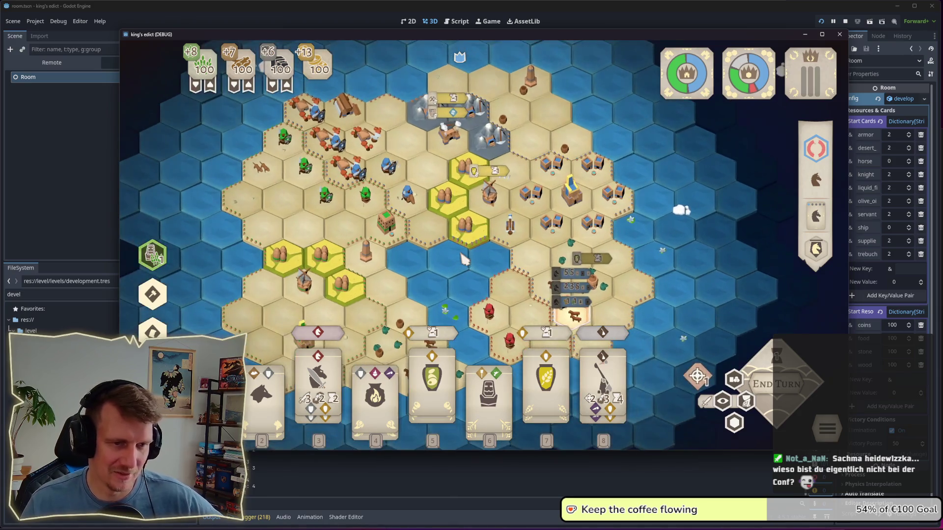
pyautogui.scroll(1, 464, 232)
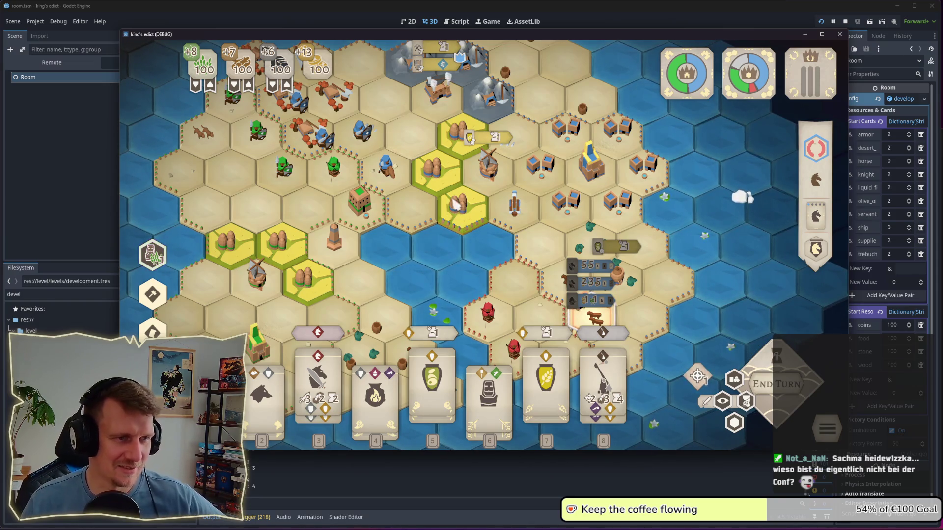
pyautogui.scroll(-1, 460, 229)
pyautogui.scroll(-1, 453, 239)
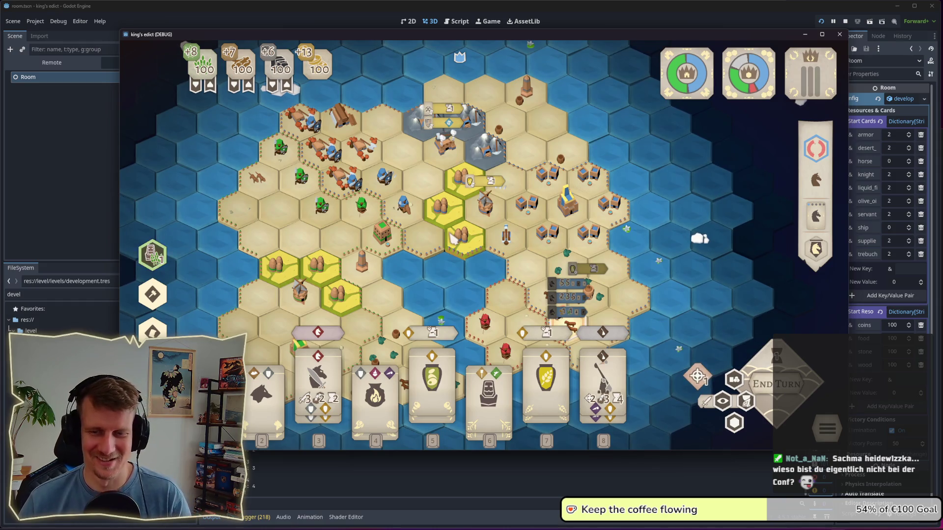
# Step: Check a unit tile's stats, then cancel the pending card play to show build sites
pyautogui.click(441, 165)
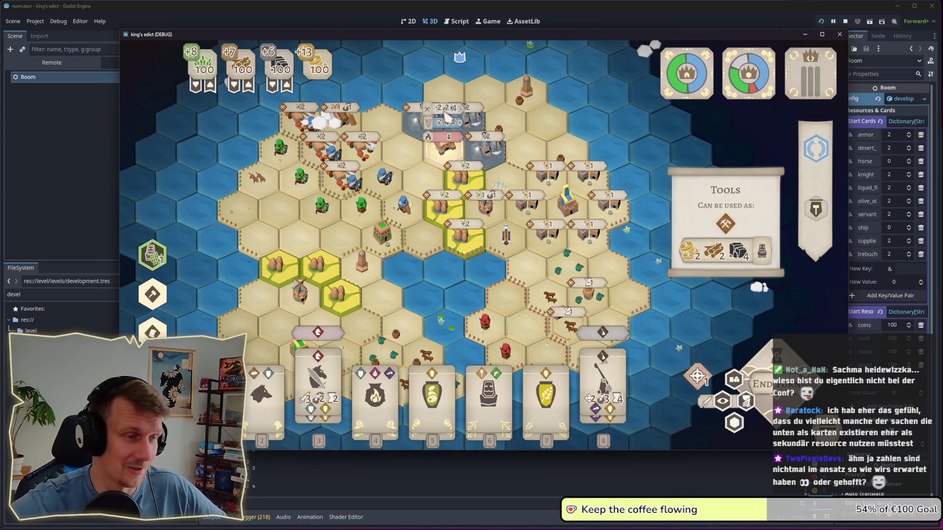
pyautogui.click(411, 179)
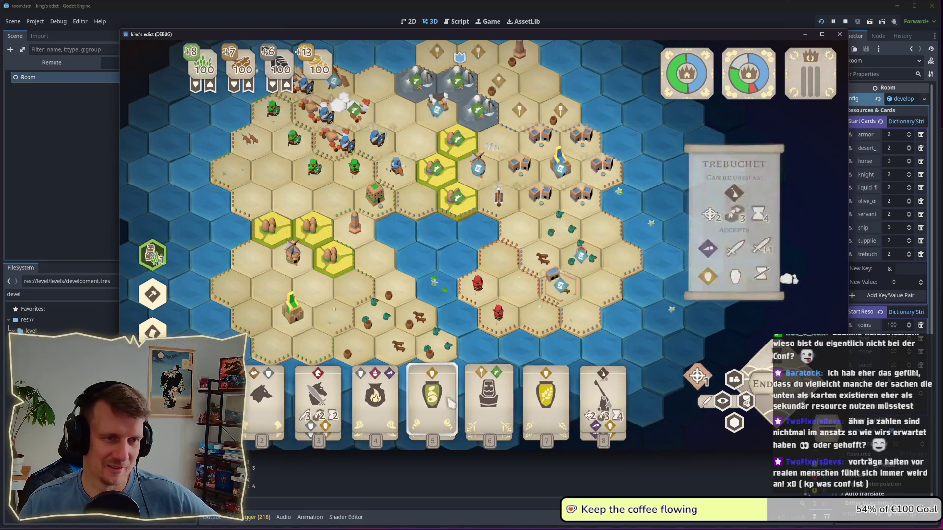
pyautogui.scroll(-1, 399, 329)
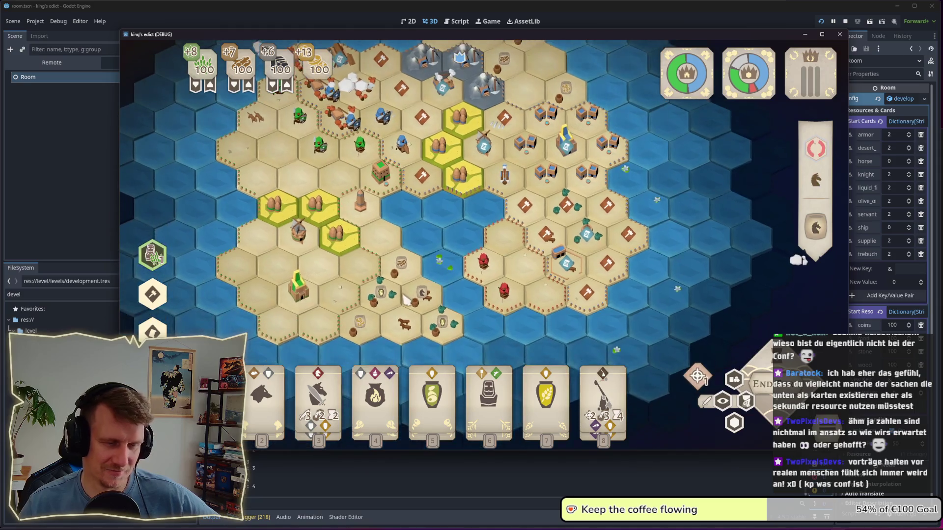
# Step: Zoom into the central farmland and inspect a wheat field's yield
pyautogui.scroll(-1, 410, 292)
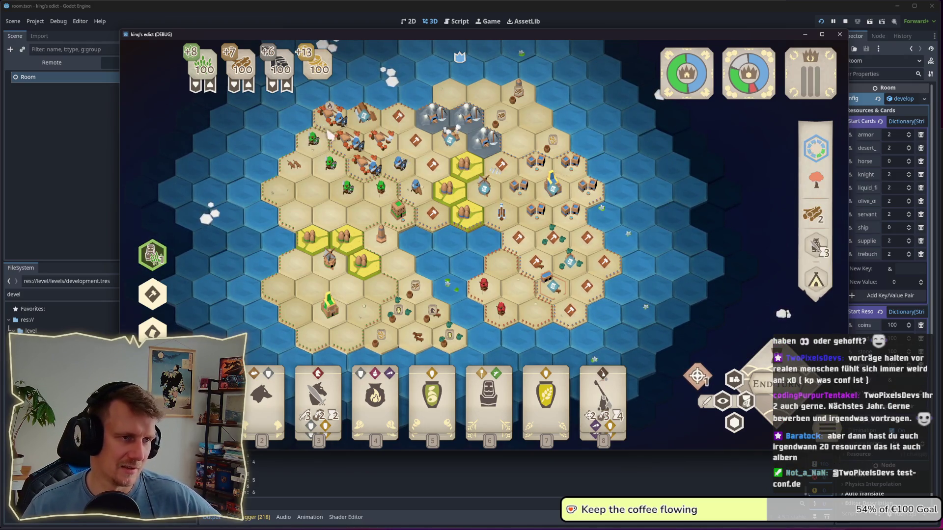
pyautogui.scroll(2, 406, 83)
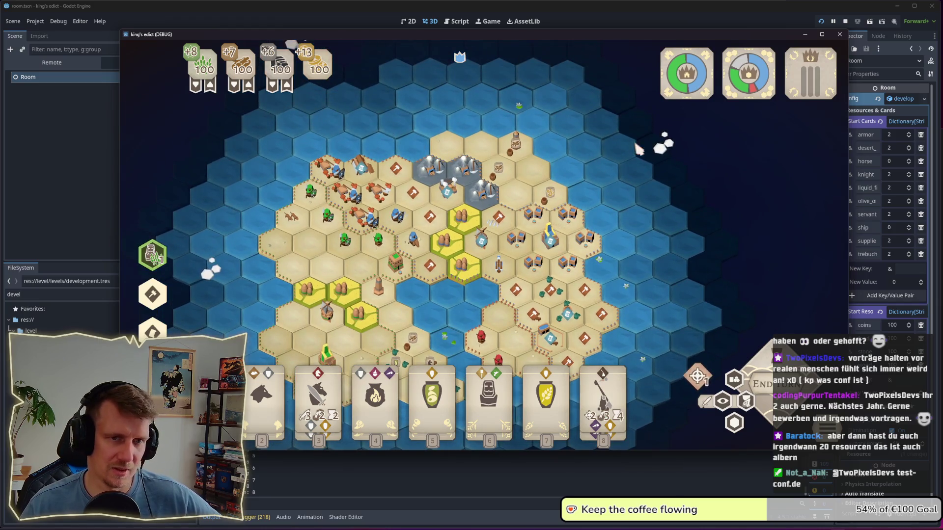
pyautogui.scroll(-2, 487, 138)
pyautogui.scroll(4, 493, 207)
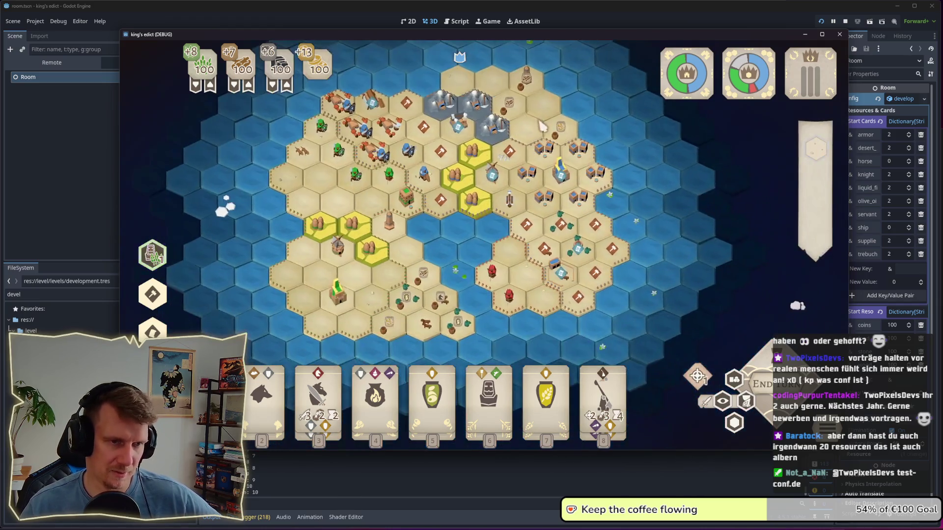
pyautogui.scroll(1, 459, 231)
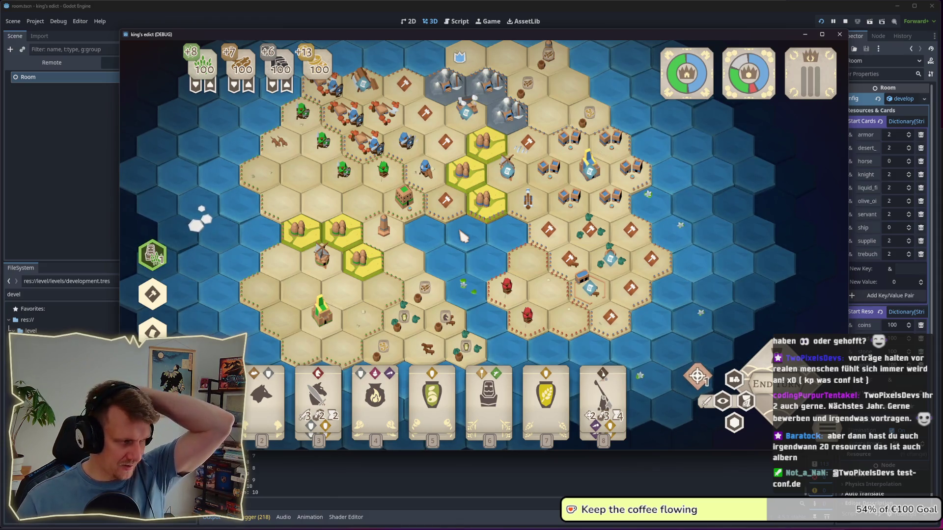
pyautogui.click(482, 207)
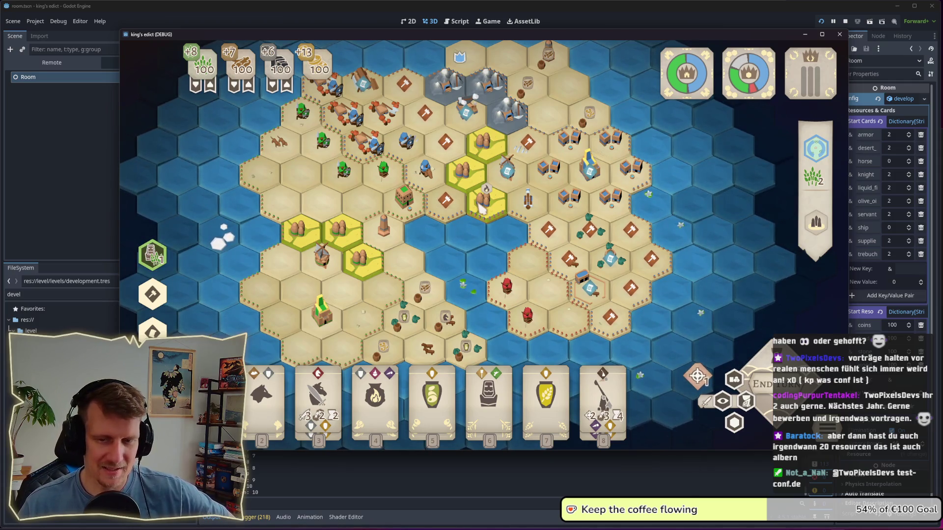
# Step: Select the building next to the wheat fields and preview its yields and accepted cards
pyautogui.scroll(2, 452, 272)
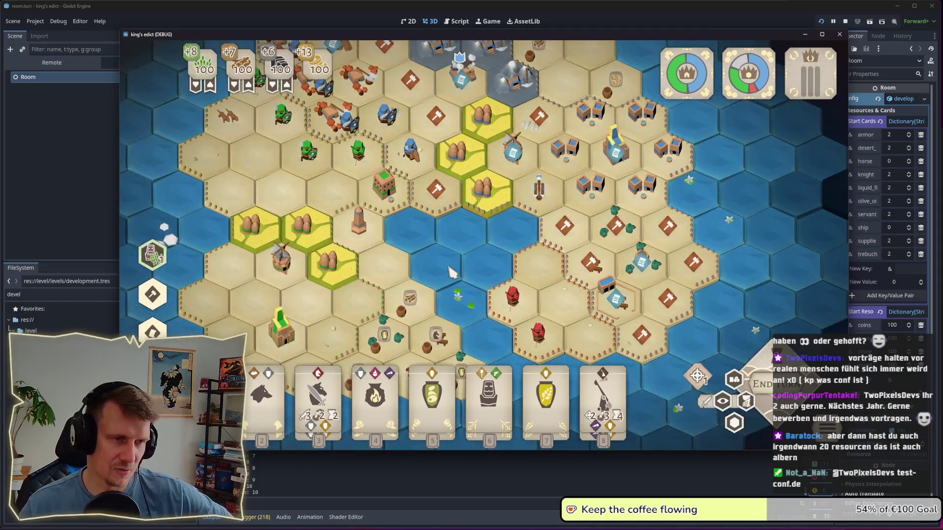
pyautogui.click(522, 191)
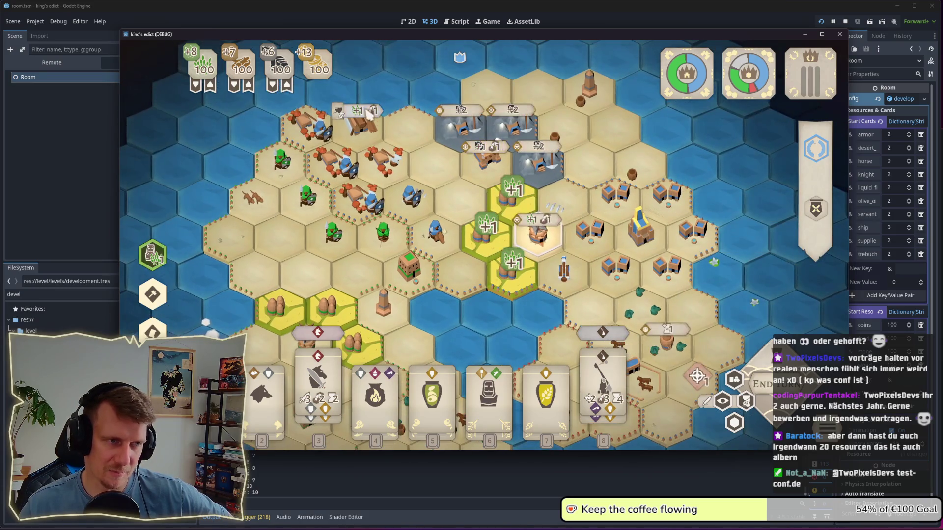
pyautogui.moveTo(488, 151)
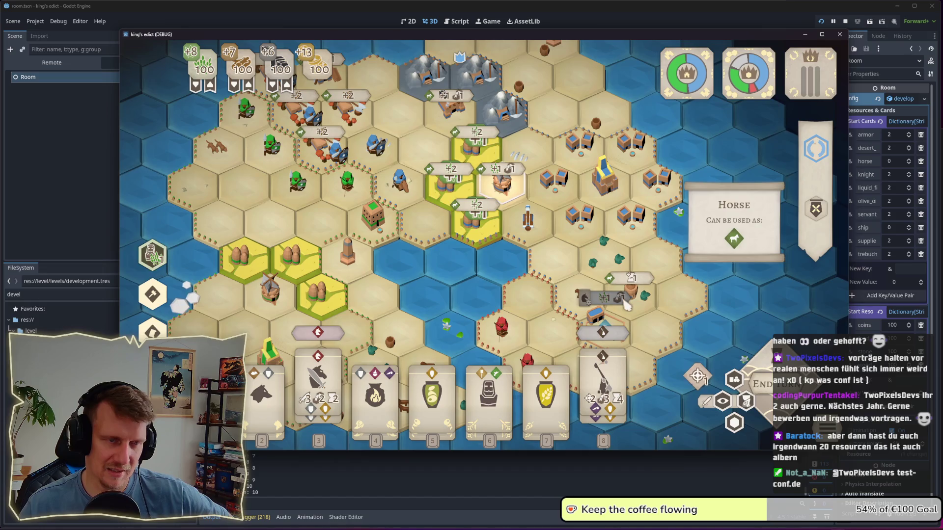
pyautogui.moveTo(506, 186)
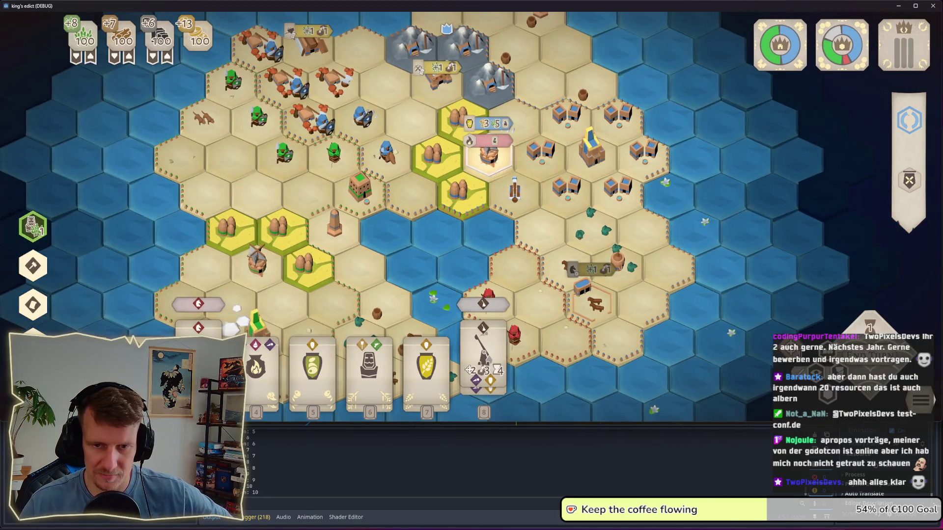
# Step: Maximize the game window to full height
pyautogui.doubleClick(763, 422)
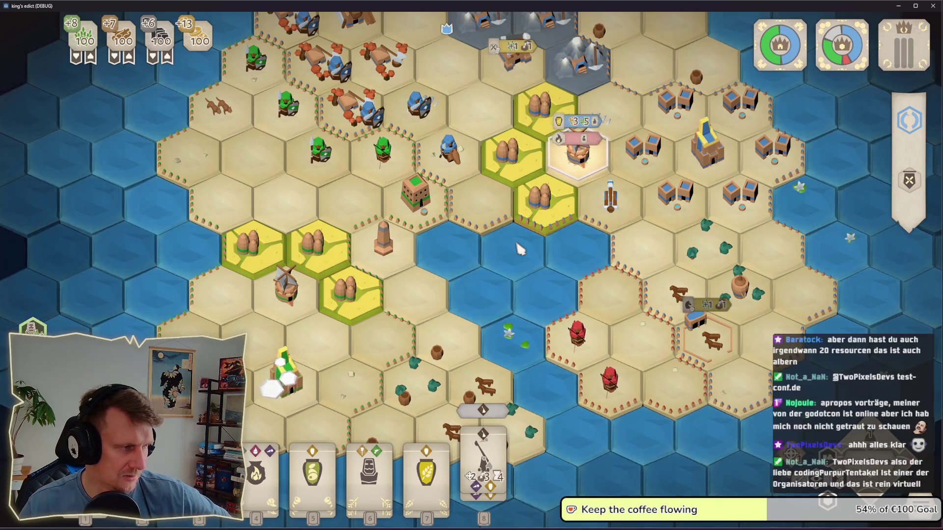
pyautogui.scroll(-3, 519, 250)
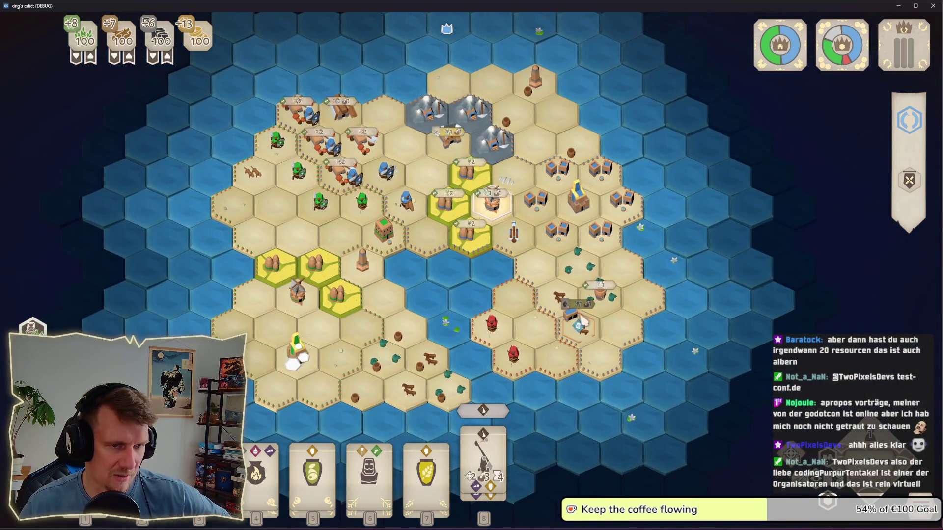
pyautogui.scroll(2, 609, 317)
# Step: Place a building on the build site by the eastern town
pyautogui.moveTo(614, 319)
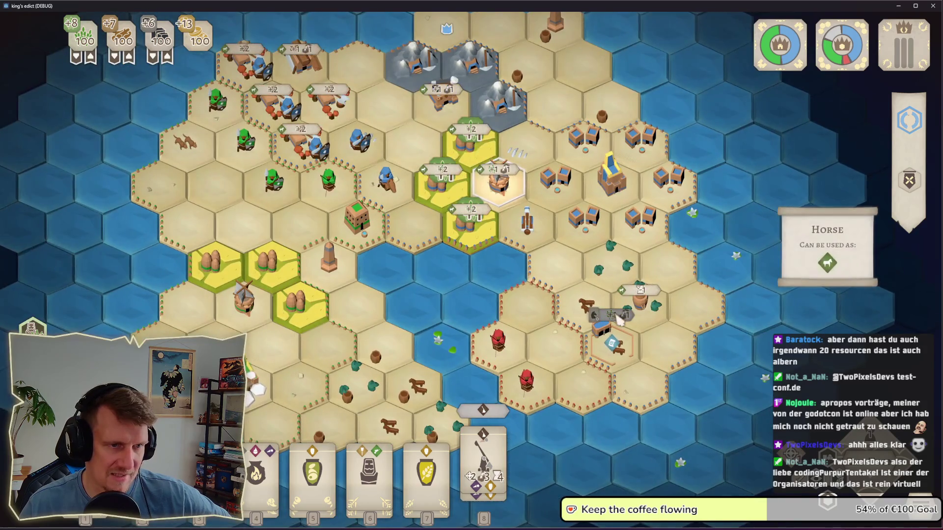
pyautogui.moveTo(618, 319); pyautogui.dragTo(649, 365)
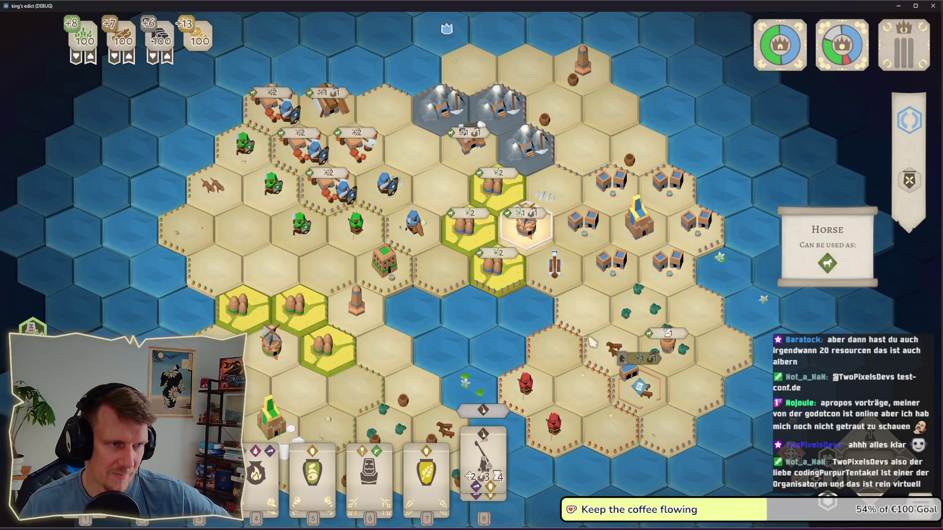
pyautogui.moveTo(339, 102)
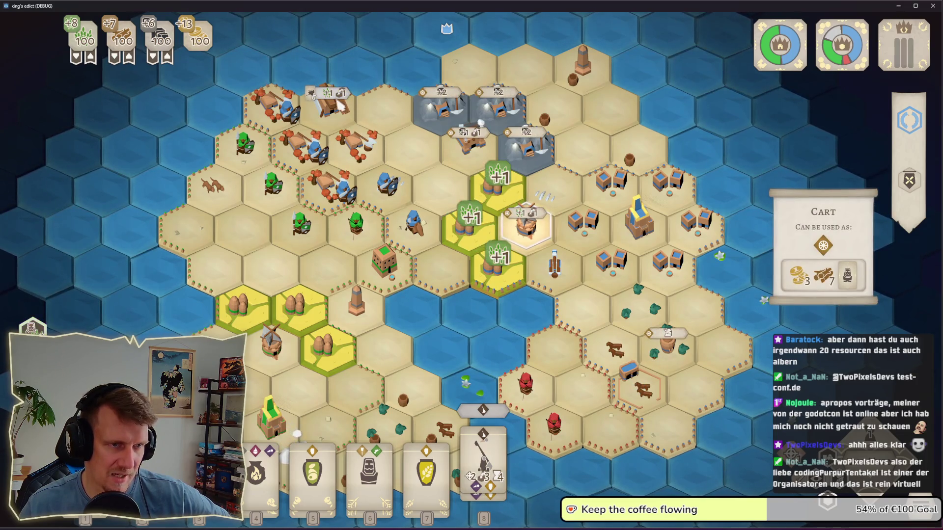
pyautogui.moveTo(522, 207)
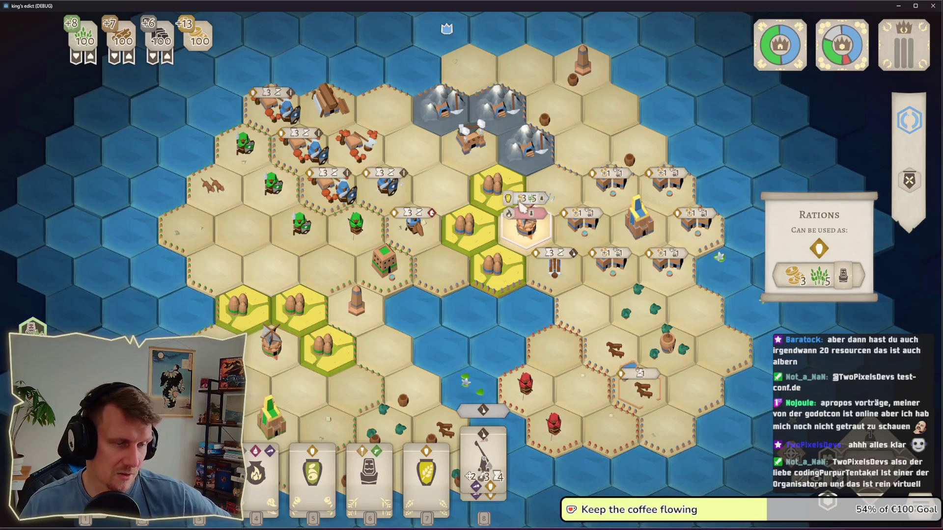
pyautogui.moveTo(522, 301); pyautogui.dragTo(492, 278)
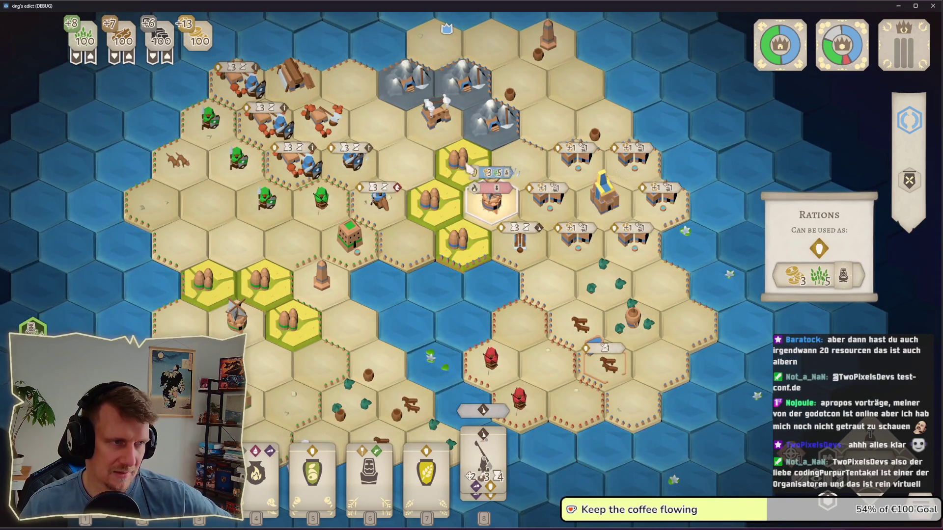
pyautogui.moveTo(473, 170); pyautogui.dragTo(514, 195)
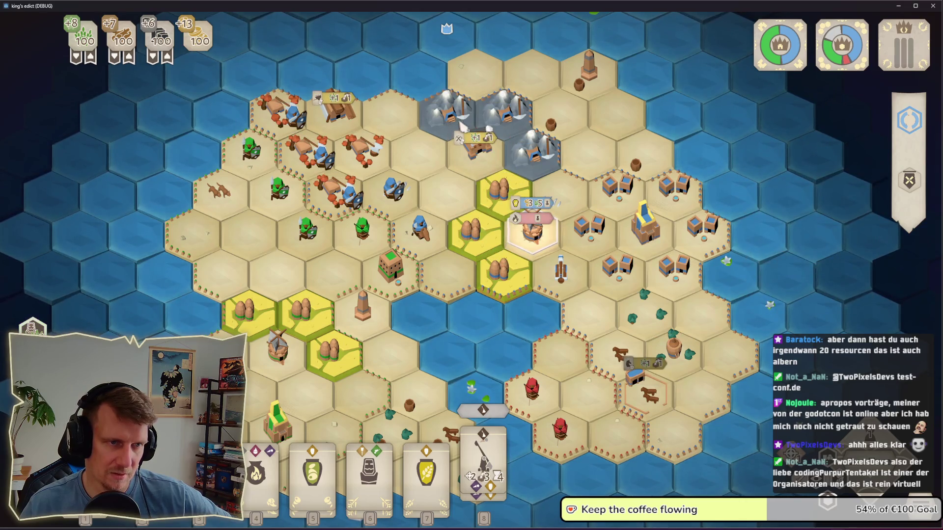
pyautogui.moveTo(539, 206)
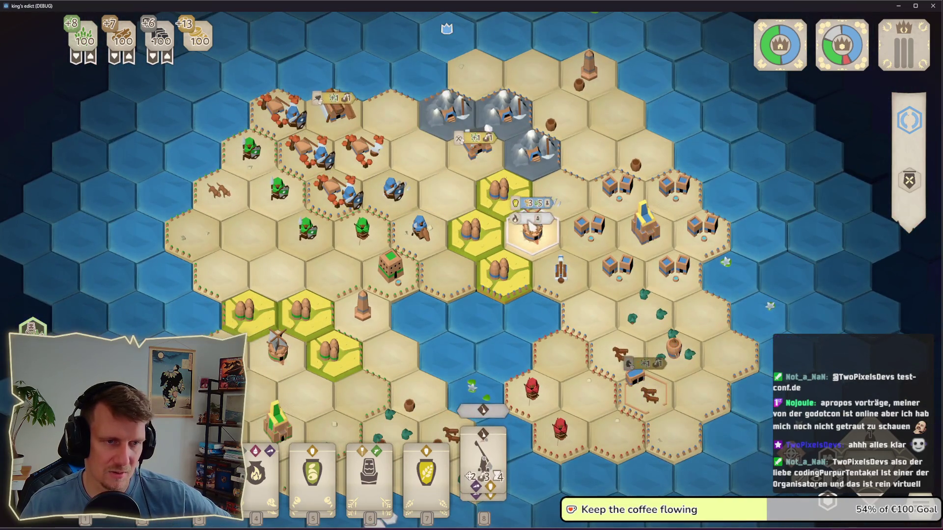
pyautogui.click(535, 217)
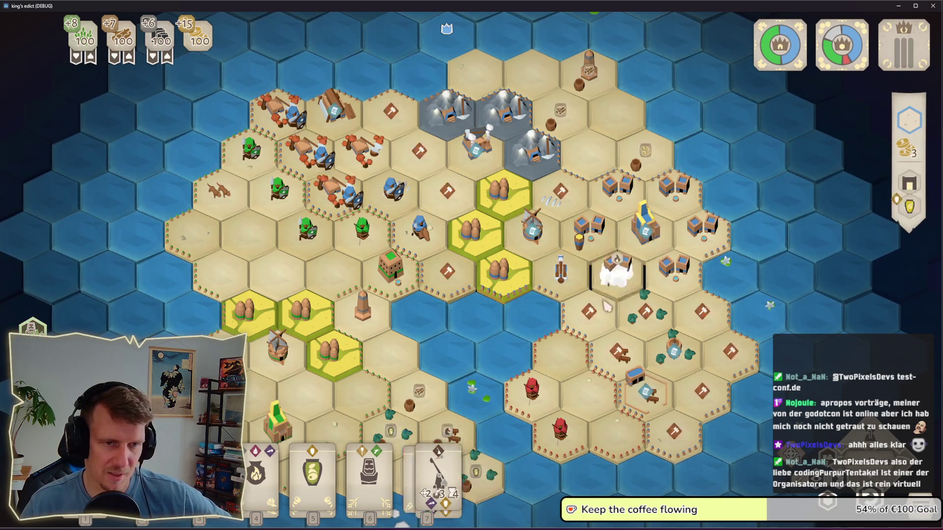
# Step: Play the Rations card on the windmill tile, then build on the tile beside the mountains
pyautogui.click(313, 477)
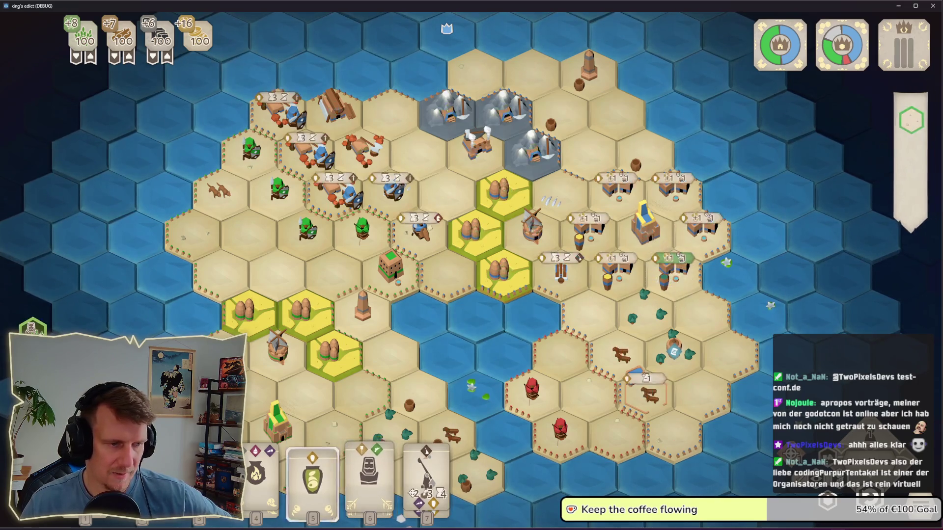
pyautogui.click(534, 209)
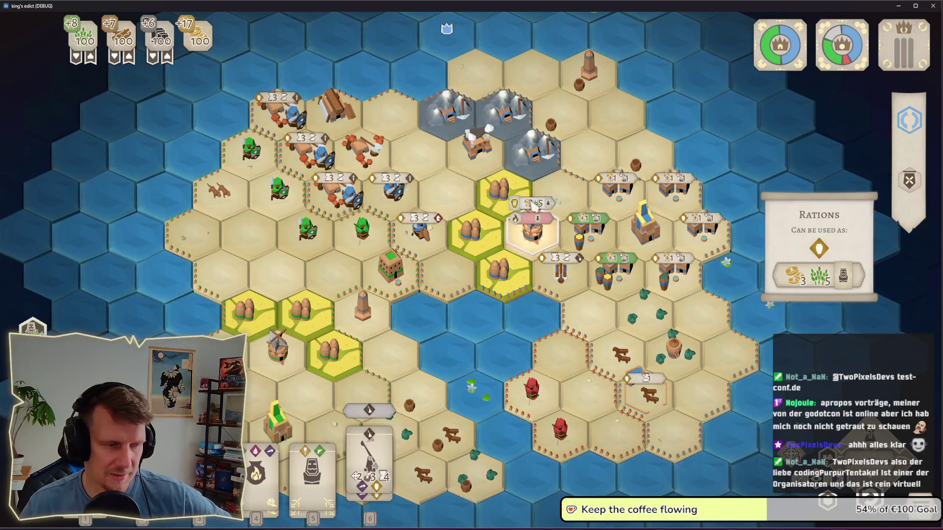
pyautogui.click(534, 206)
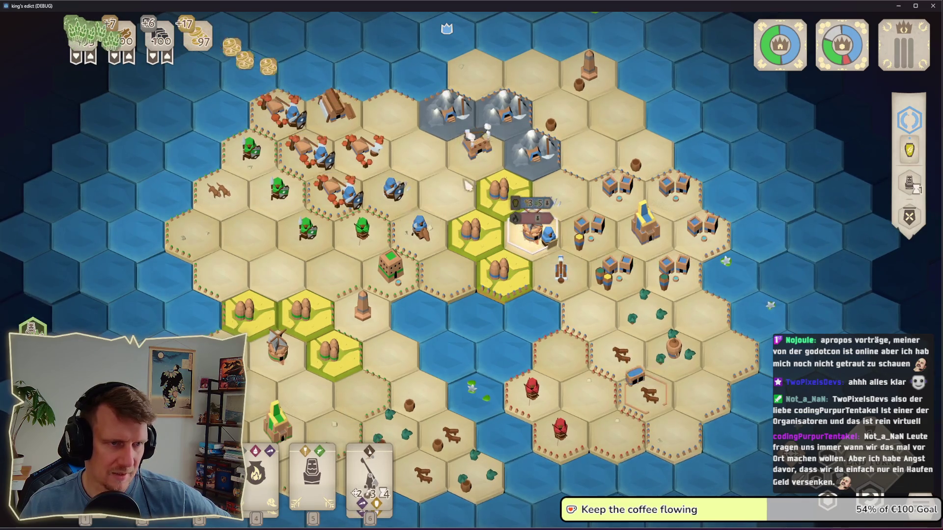
pyautogui.press('5')
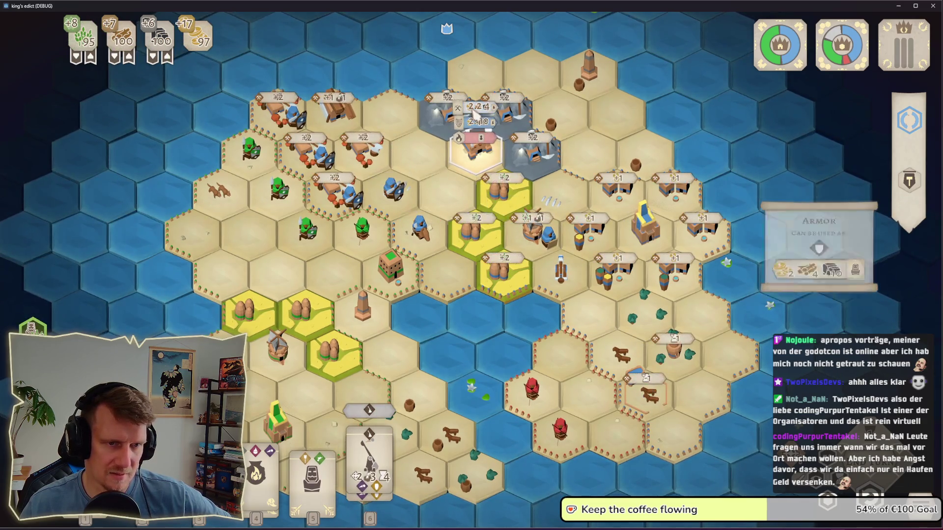
pyautogui.click(473, 114)
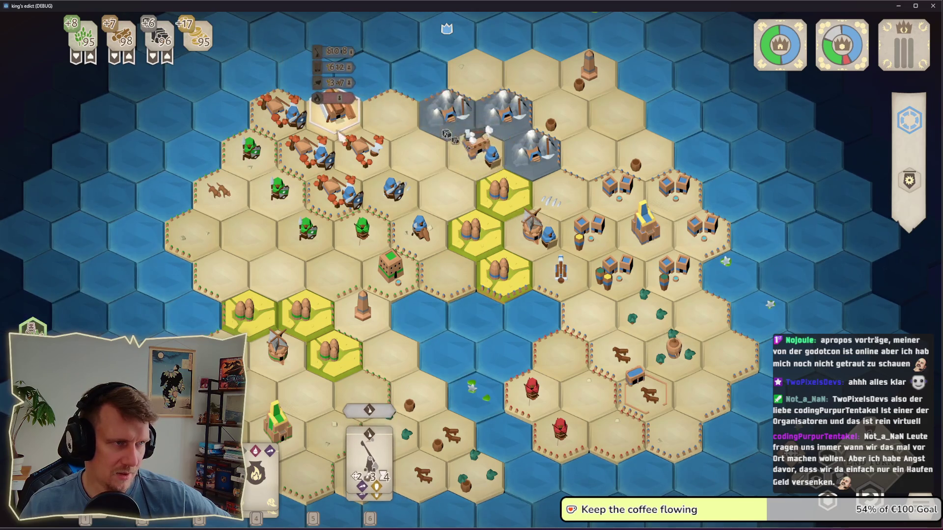